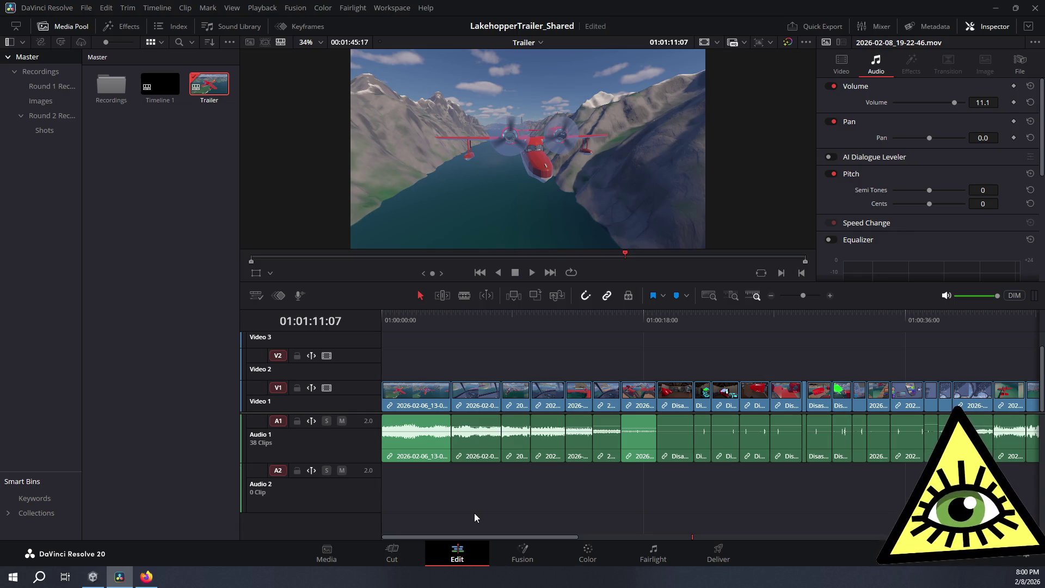
# Select the MultiText title clip and delete its 'Landing 2026' text line
pyautogui.moveTo(507, 538); pyautogui.dragTo(858, 512)
pyautogui.click(688, 360)
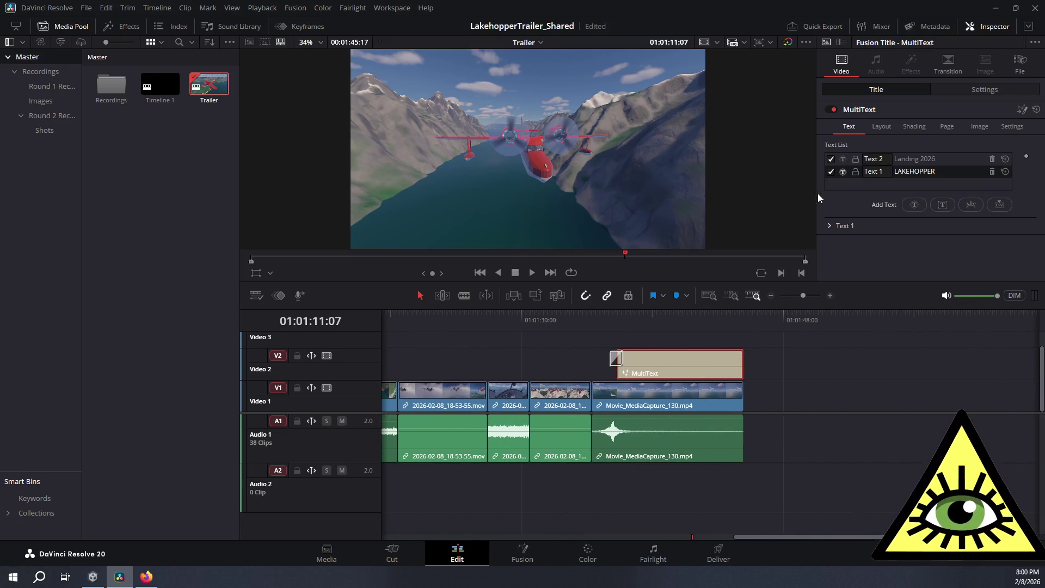
pyautogui.click(947, 157)
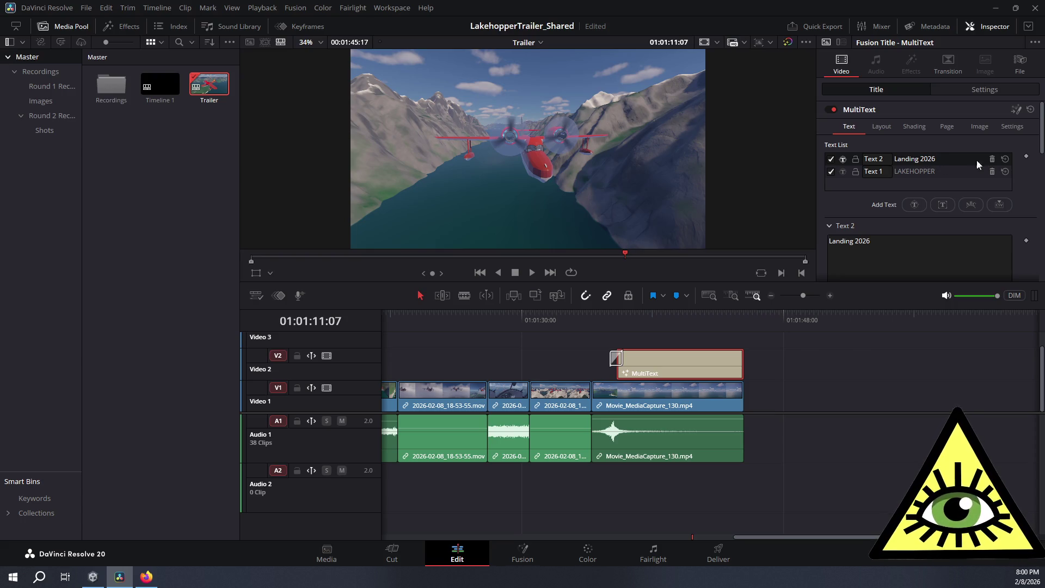
pyautogui.moveTo(871, 241); pyautogui.dragTo(820, 245)
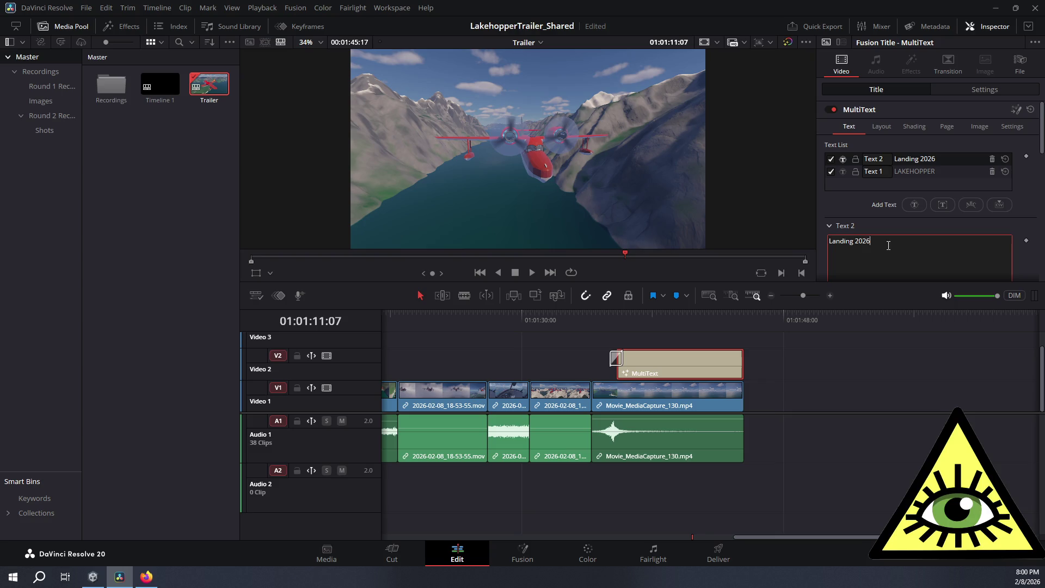
pyautogui.press('BackSpace')
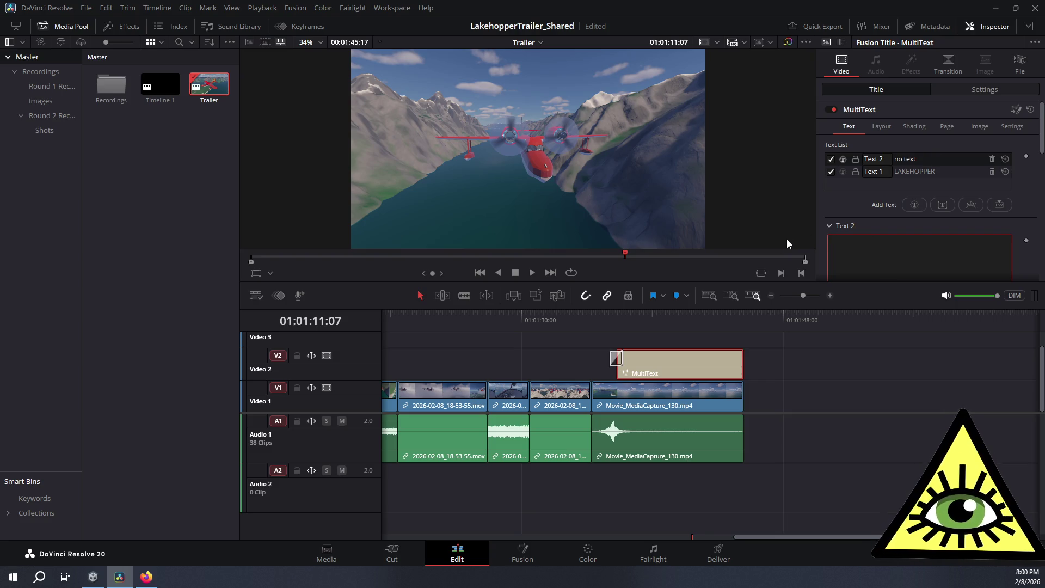
pyautogui.moveTo(684, 322)
pyautogui.mouseDown()
pyautogui.moveTo(663, 318)
pyautogui.moveTo(671, 315)
pyautogui.mouseUp()
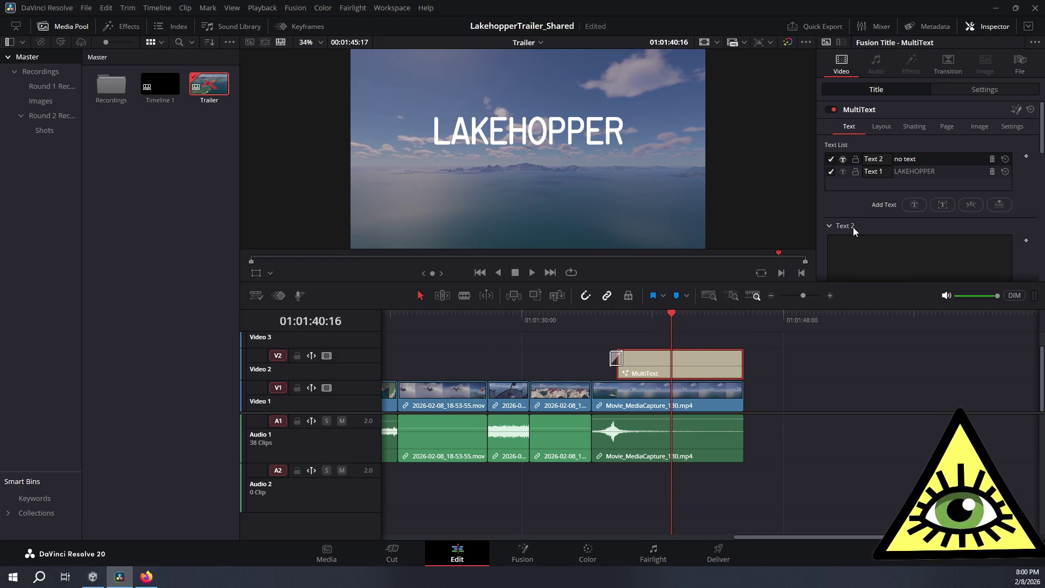
# Delete the 'LAKEHOPPER' text line, then show the Images bin in the Media Pool
pyautogui.click(919, 171)
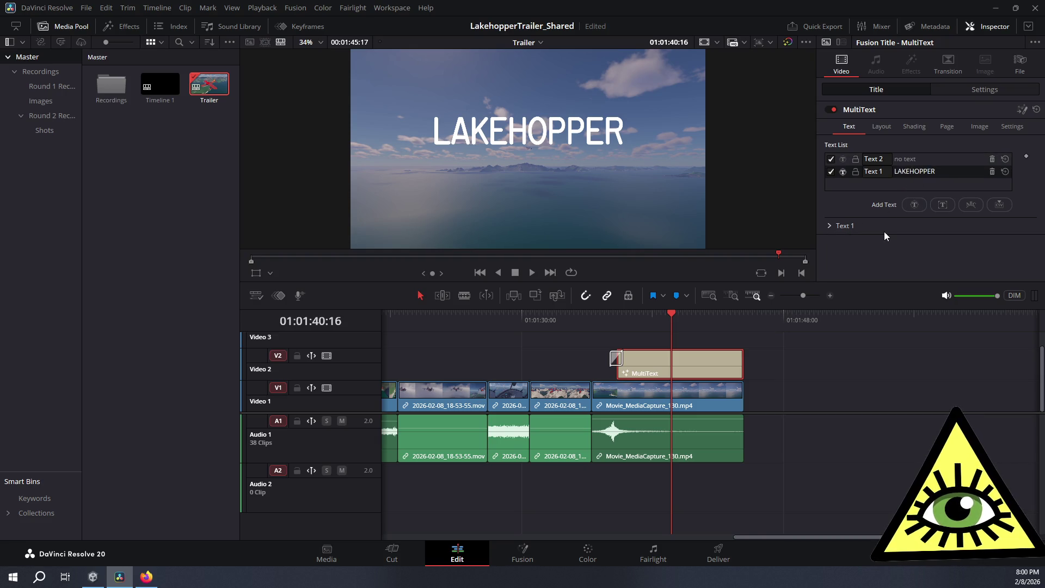
pyautogui.click(829, 225)
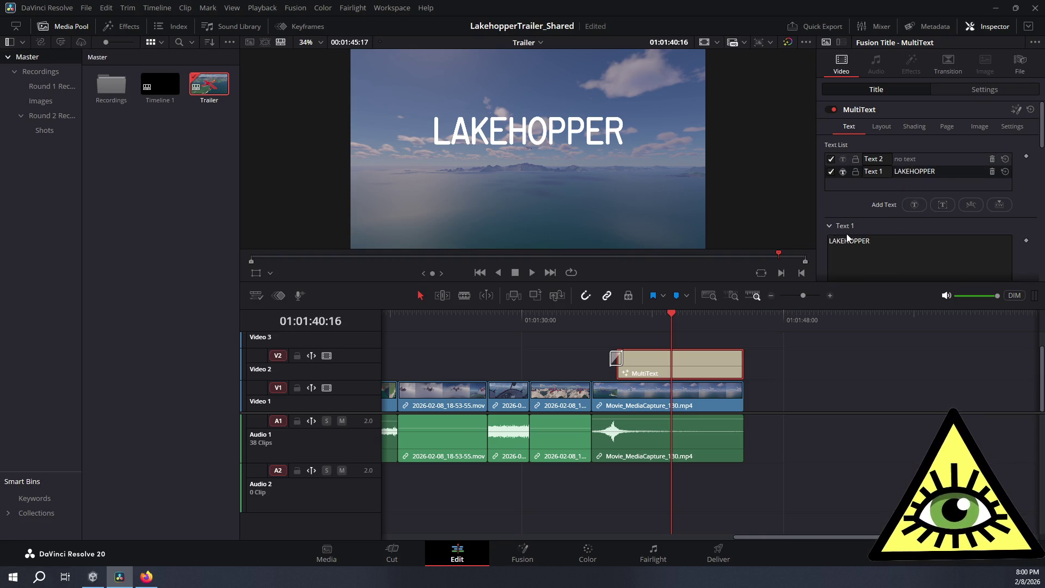
pyautogui.click(884, 246)
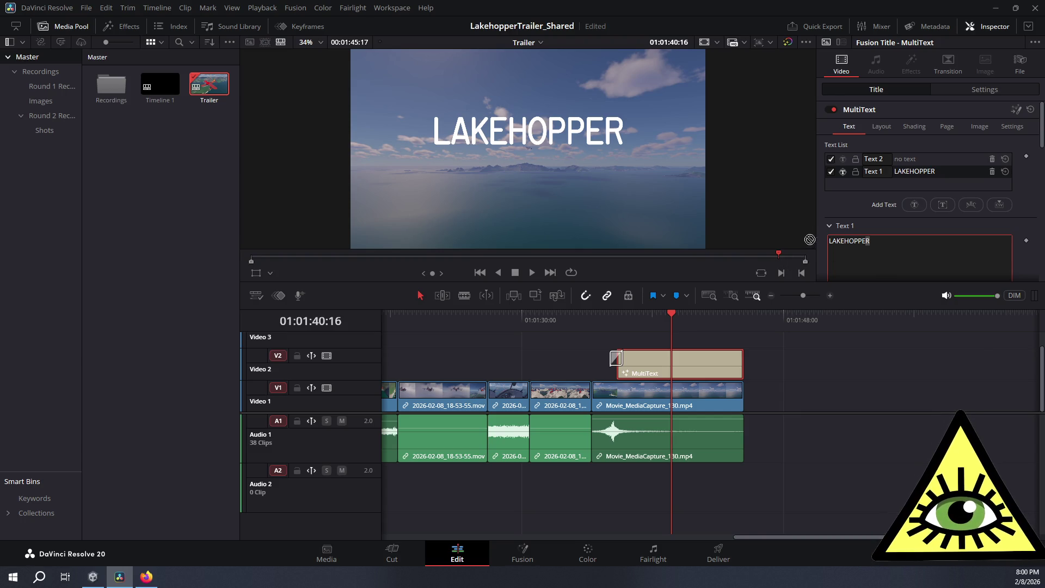
pyautogui.hotkey('ctrl', 'a')
pyautogui.press('BackSpace')
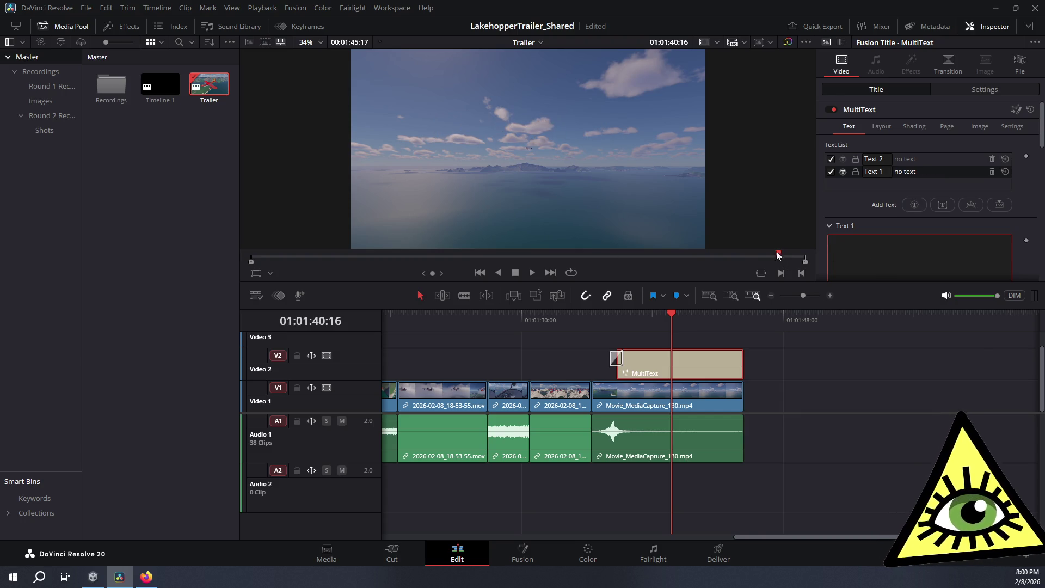
pyautogui.click(77, 99)
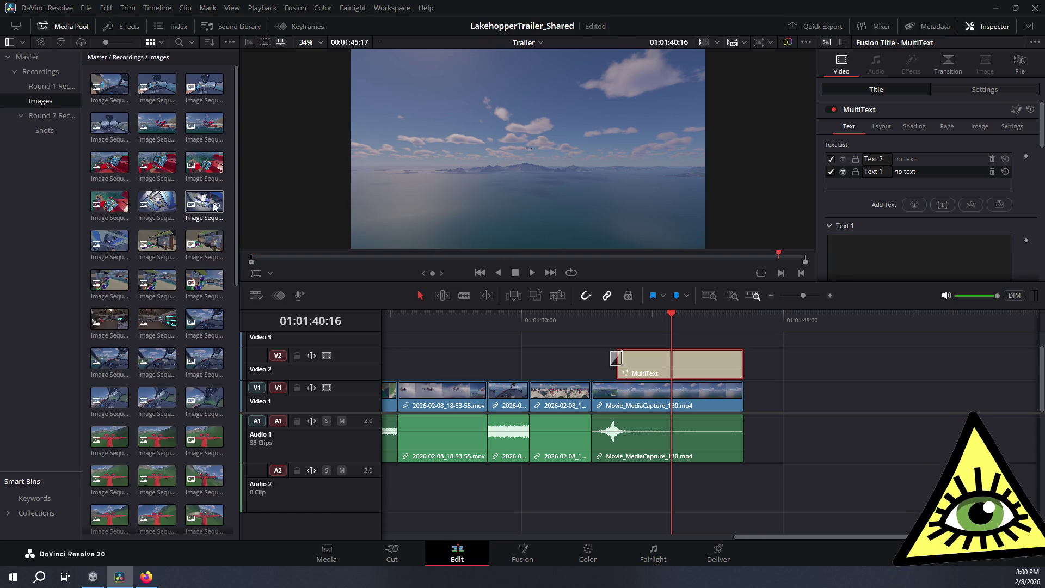
# Show the Recordings bin with its Images, Round 1 and Round 2 folders
pyautogui.click(37, 68)
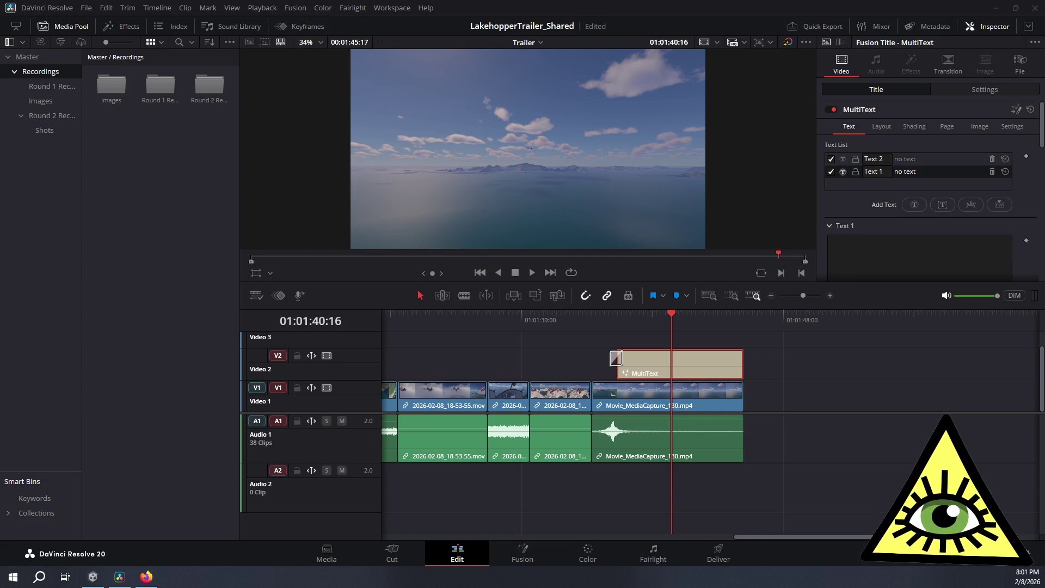
# Import library_logo_transparent.png, place it on V3 spanning the title clip, and save
pyautogui.moveTo(64, 272)
pyautogui.mouseDown()
pyautogui.moveTo(165, 231)
pyautogui.moveTo(151, 233)
pyautogui.mouseUp()
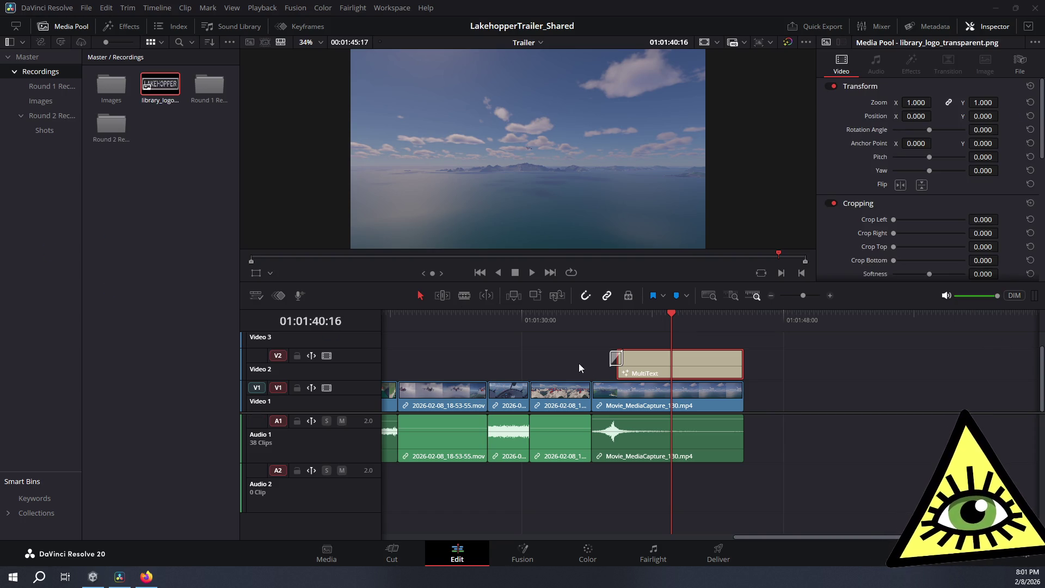
pyautogui.scroll(1, 700, 384)
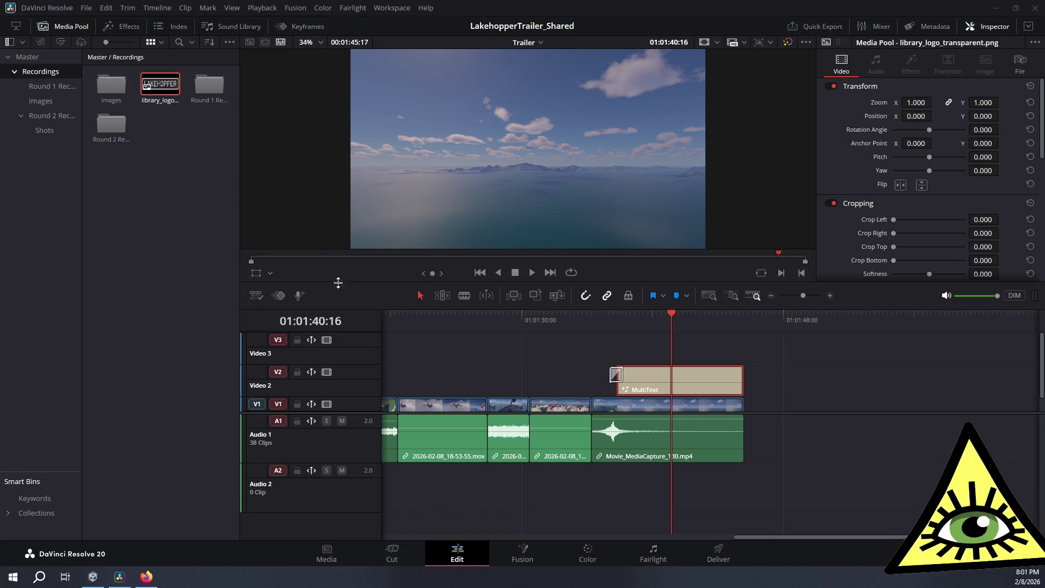
pyautogui.moveTo(160, 86)
pyautogui.mouseDown()
pyautogui.moveTo(631, 333)
pyautogui.moveTo(614, 344)
pyautogui.mouseUp()
pyautogui.moveTo(688, 349); pyautogui.dragTo(743, 350)
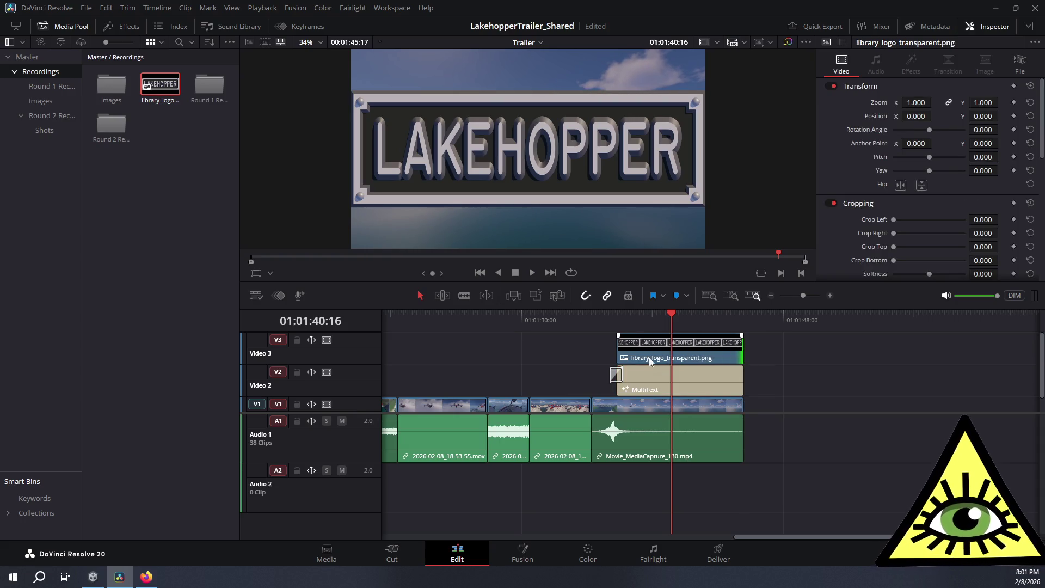
pyautogui.hotkey('ctrl', 's')
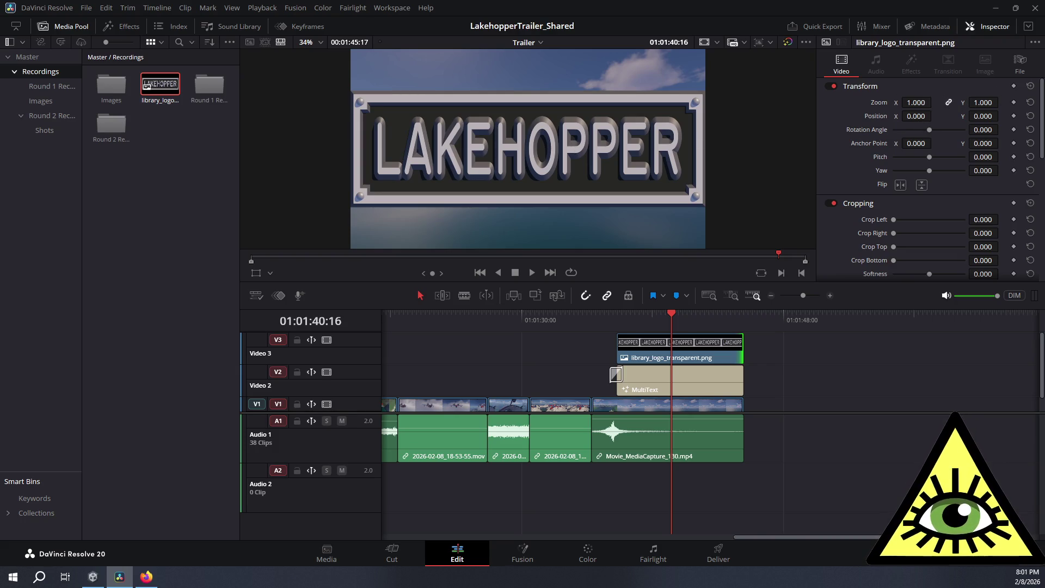
# Scale the logo clip's zoom down to 0.6 in the Inspector
pyautogui.click(923, 103)
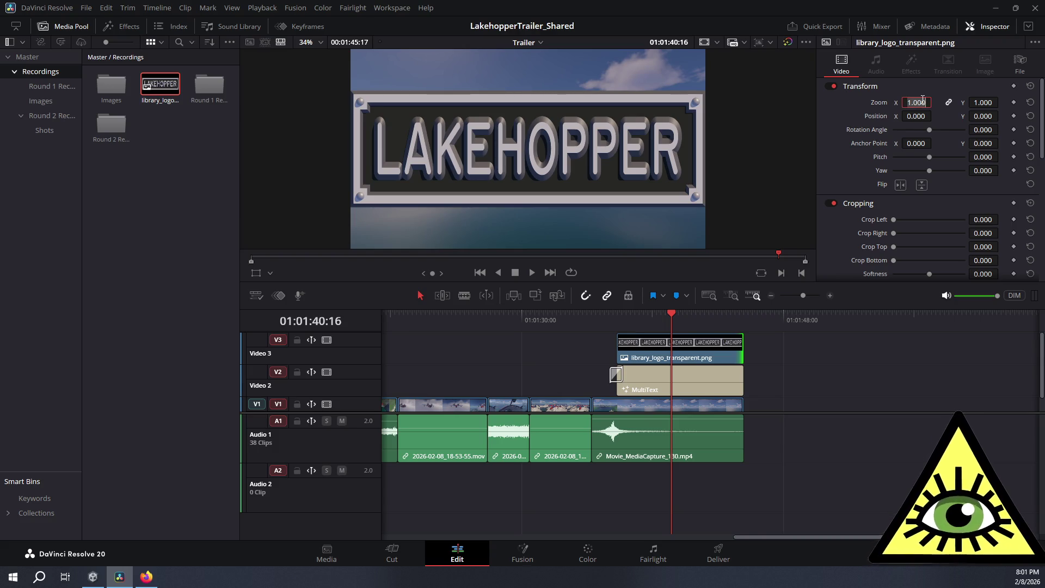
pyautogui.write('0.75')
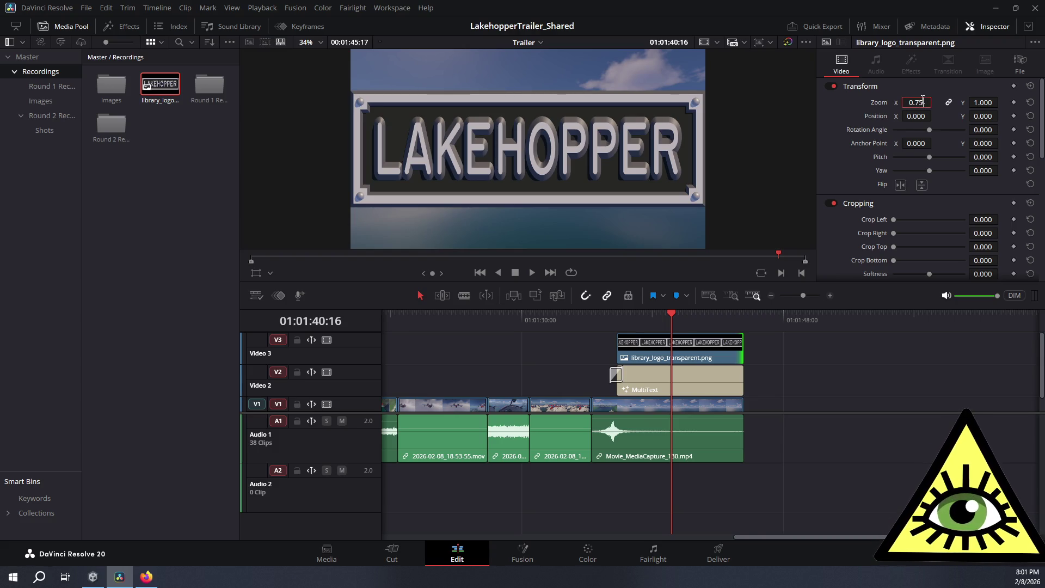
pyautogui.press('Return')
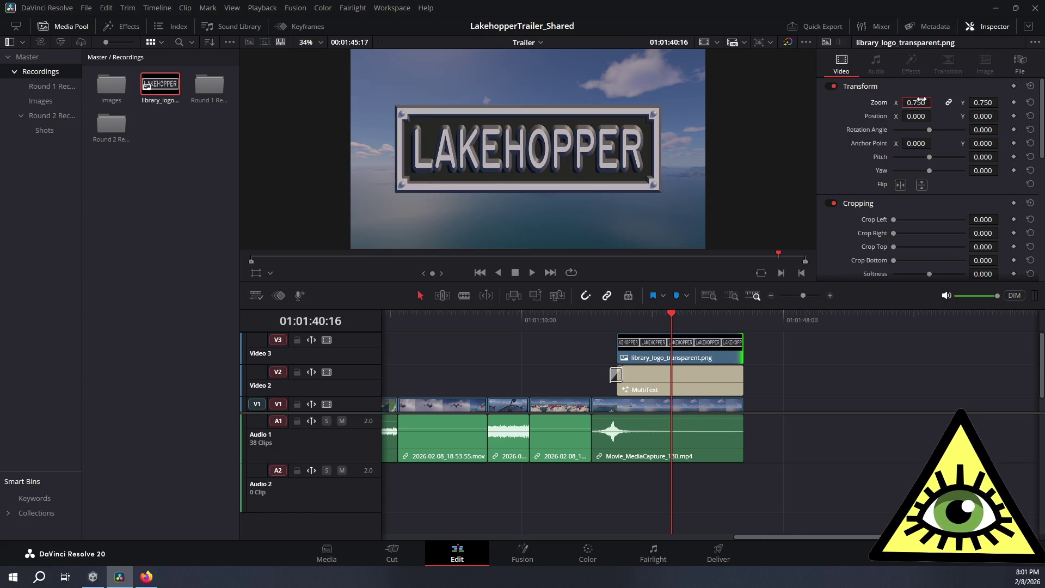
pyautogui.click(921, 102)
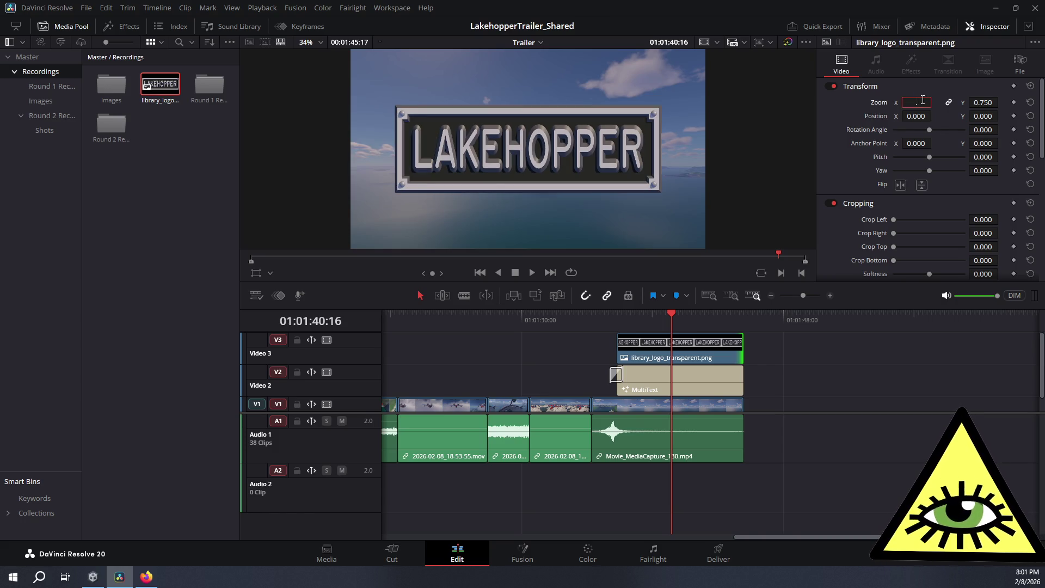
pyautogui.write('65')
pyautogui.press('BackSpace')
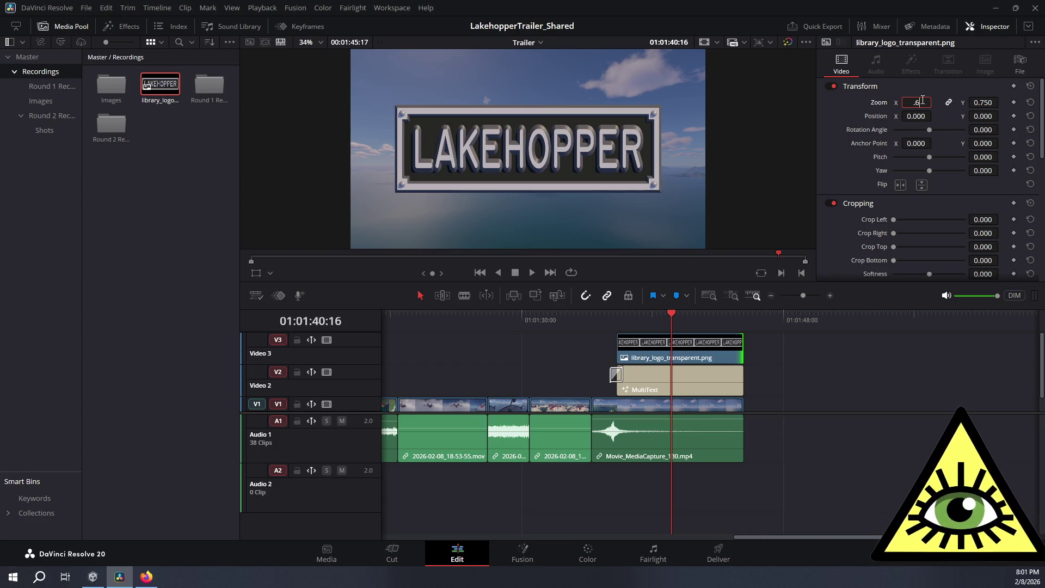
pyautogui.press('Return')
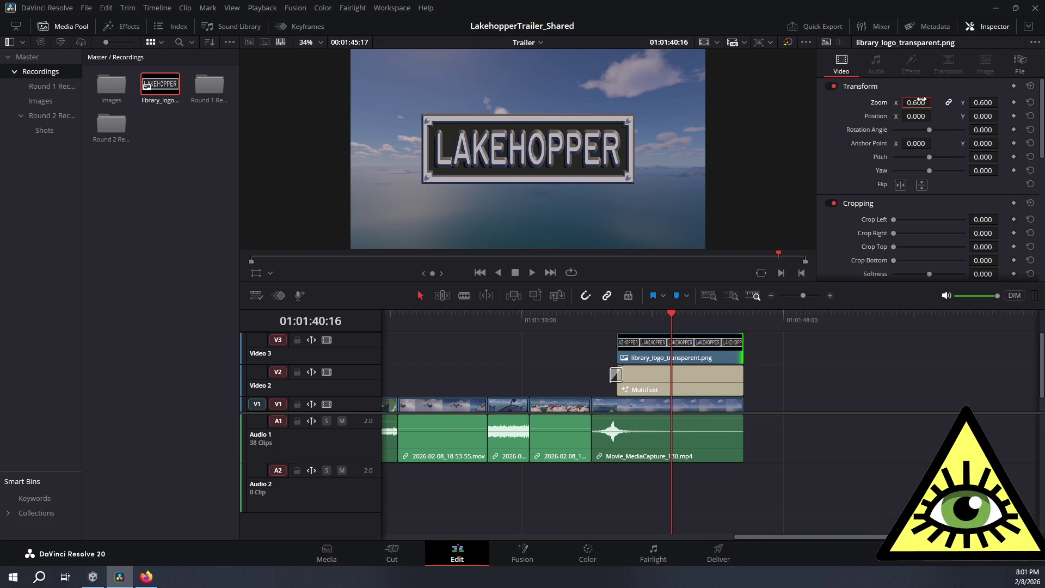
pyautogui.click(922, 102)
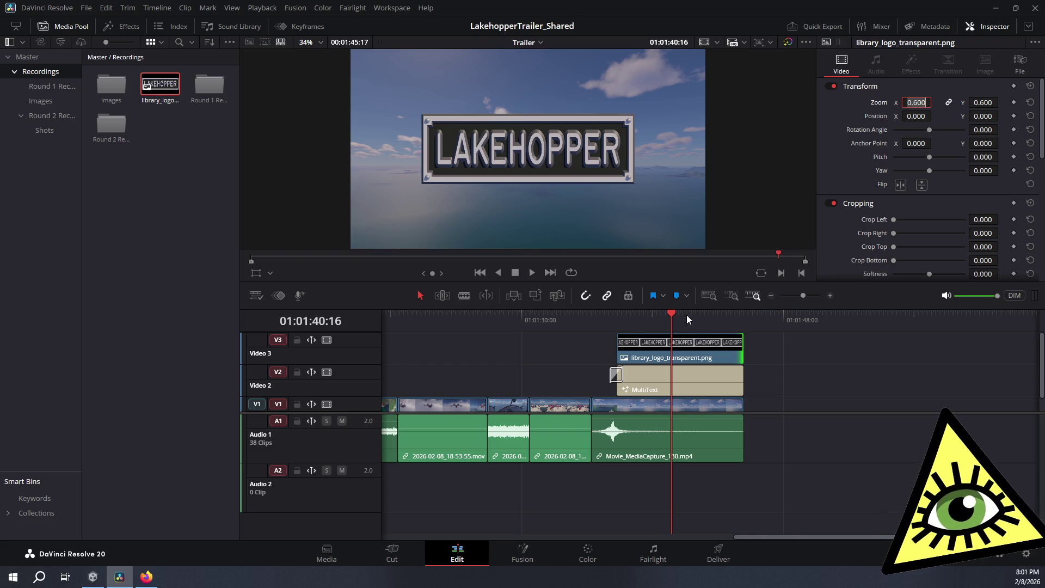
pyautogui.moveTo(671, 314); pyautogui.dragTo(557, 324)
pyautogui.click(532, 274)
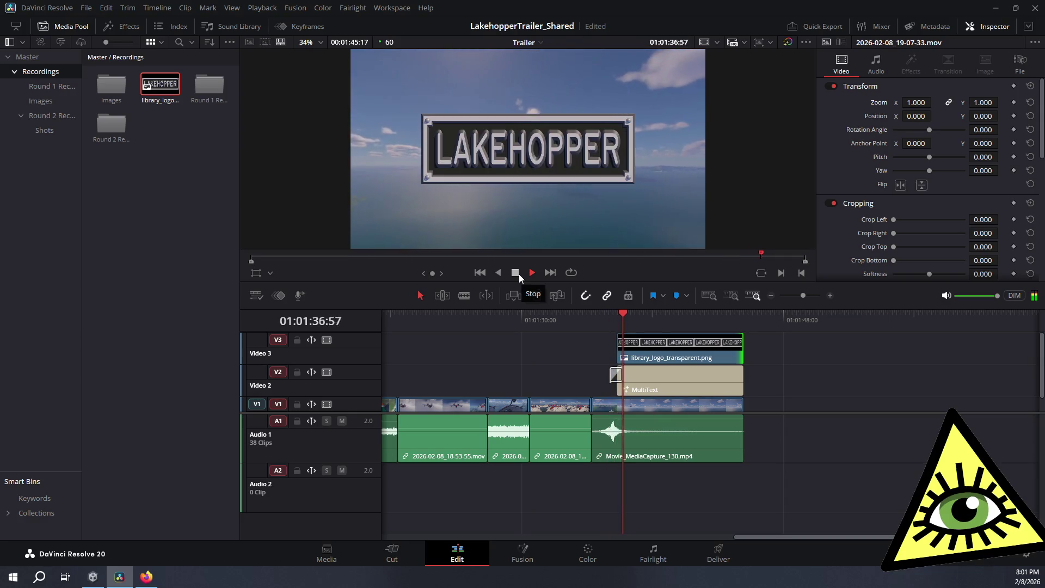
pyautogui.click(517, 273)
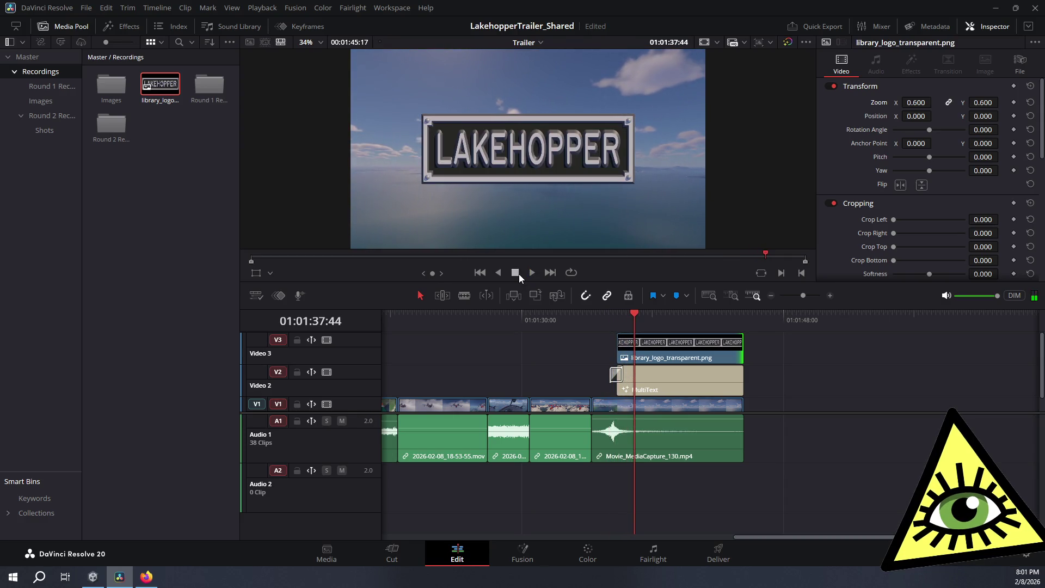
pyautogui.click(612, 378)
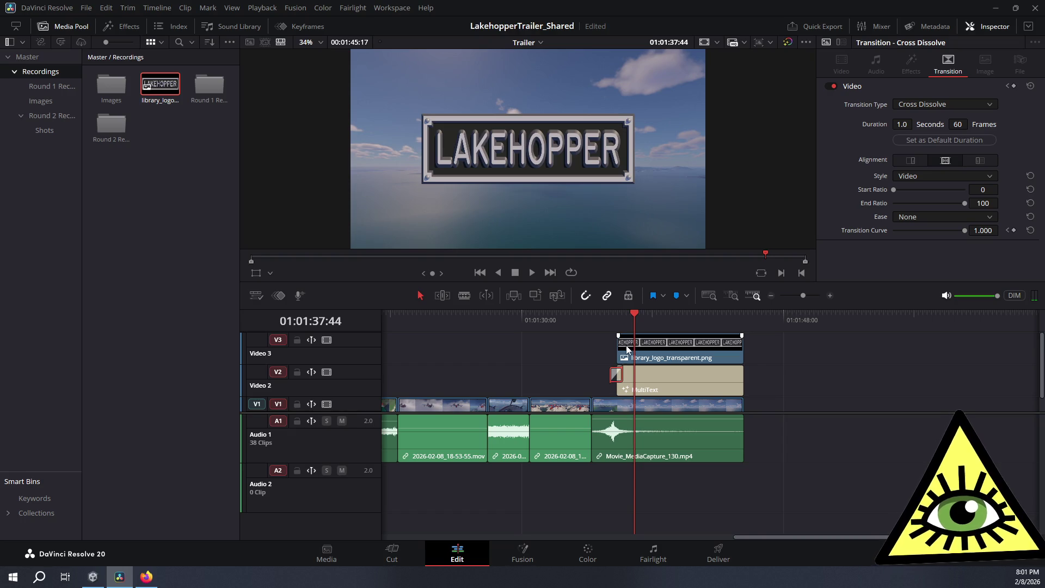
pyautogui.click(624, 349)
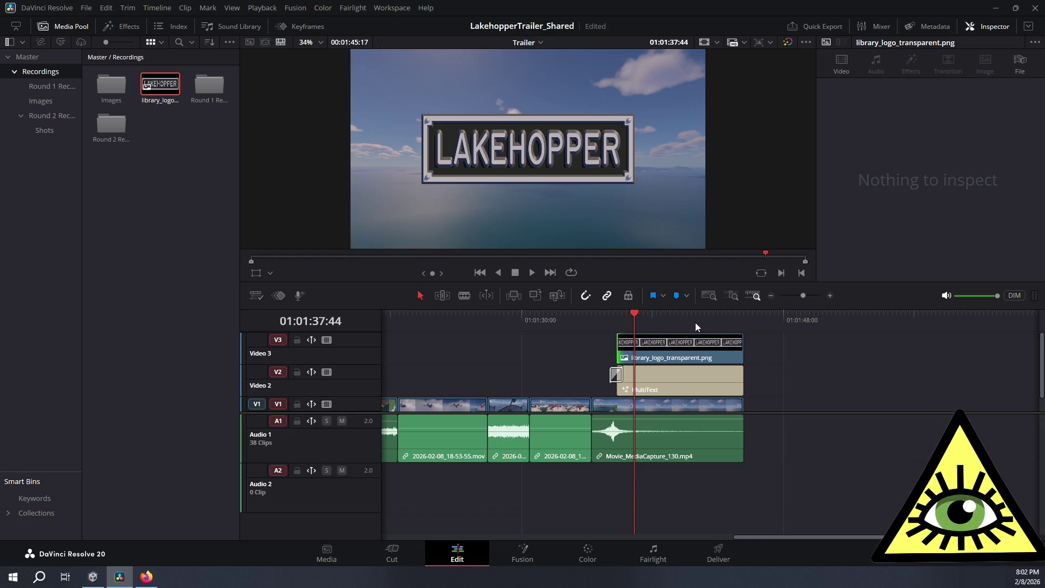
pyautogui.click(676, 346)
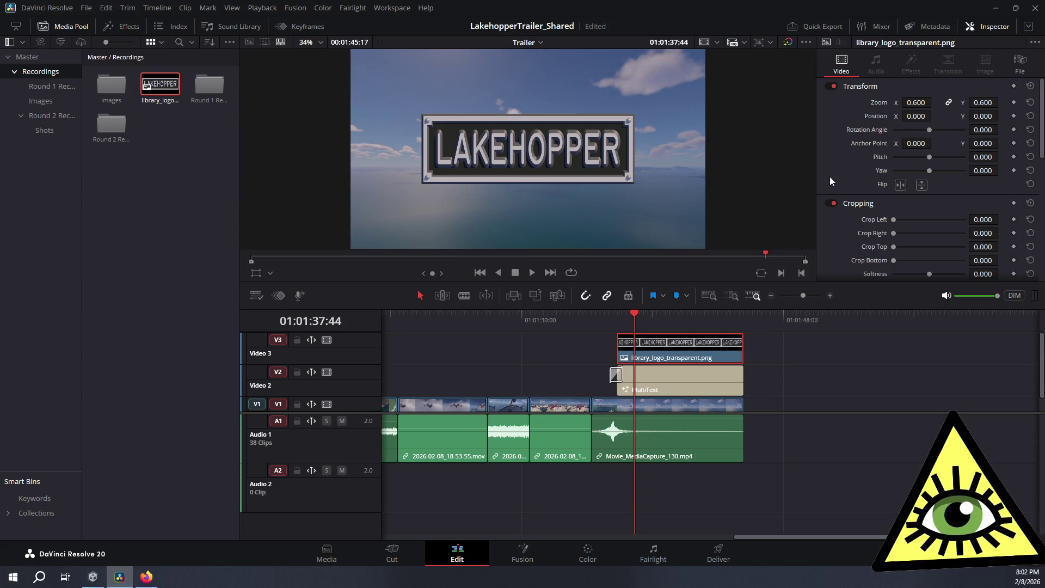
pyautogui.scroll(-8, 827, 186)
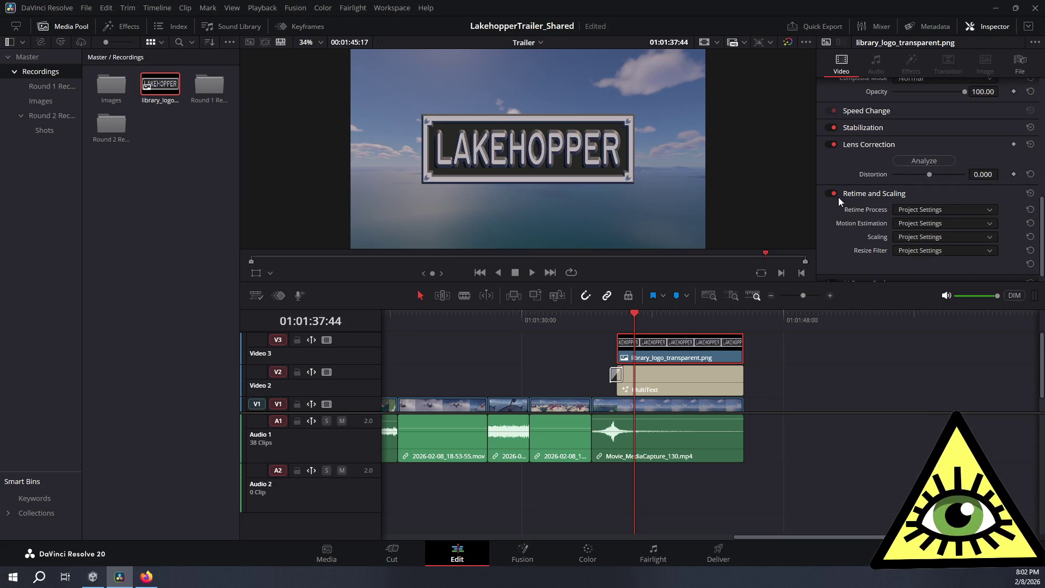
pyautogui.scroll(-1, 838, 197)
pyautogui.click(647, 386)
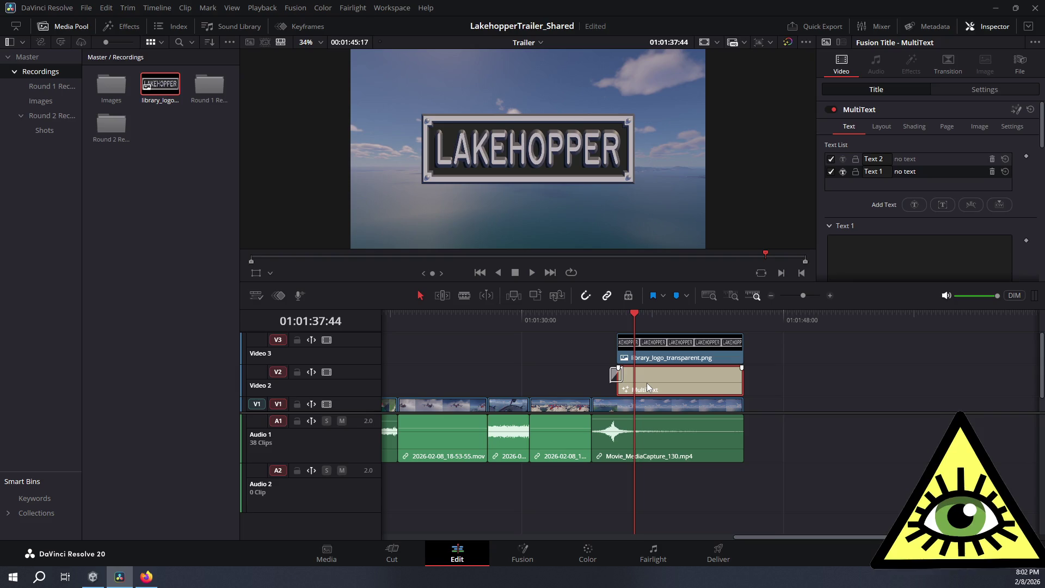
pyautogui.click(652, 408)
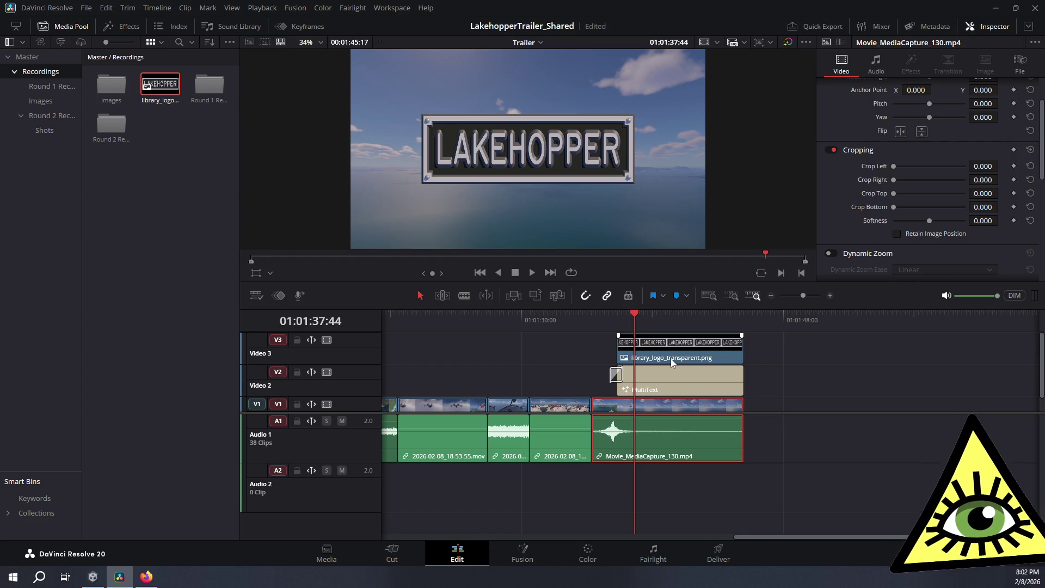
# Add a Cross Dissolve to the head of the logo clip and play back the fade-in
pyautogui.click(113, 28)
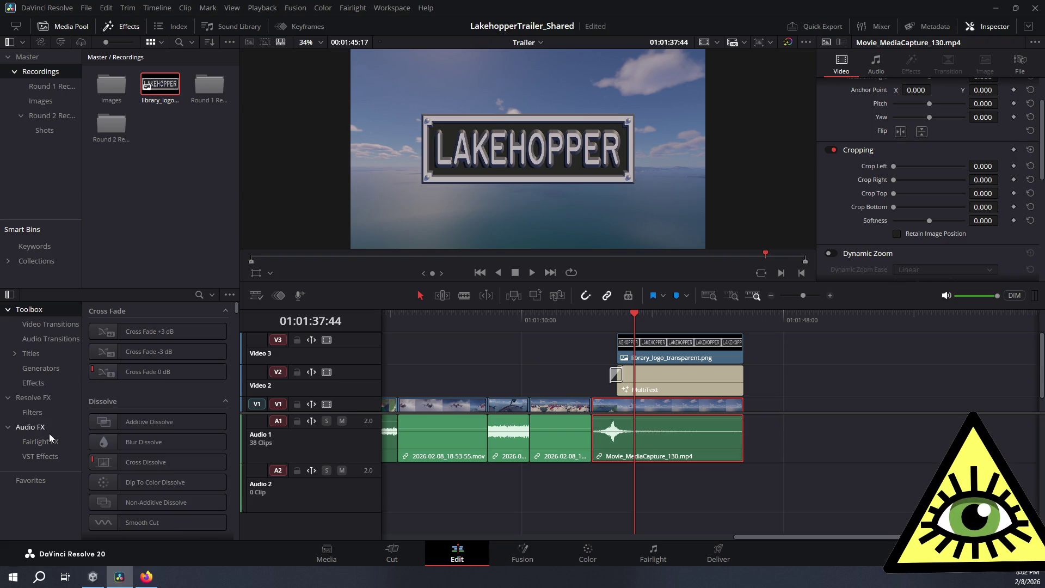
pyautogui.click(49, 325)
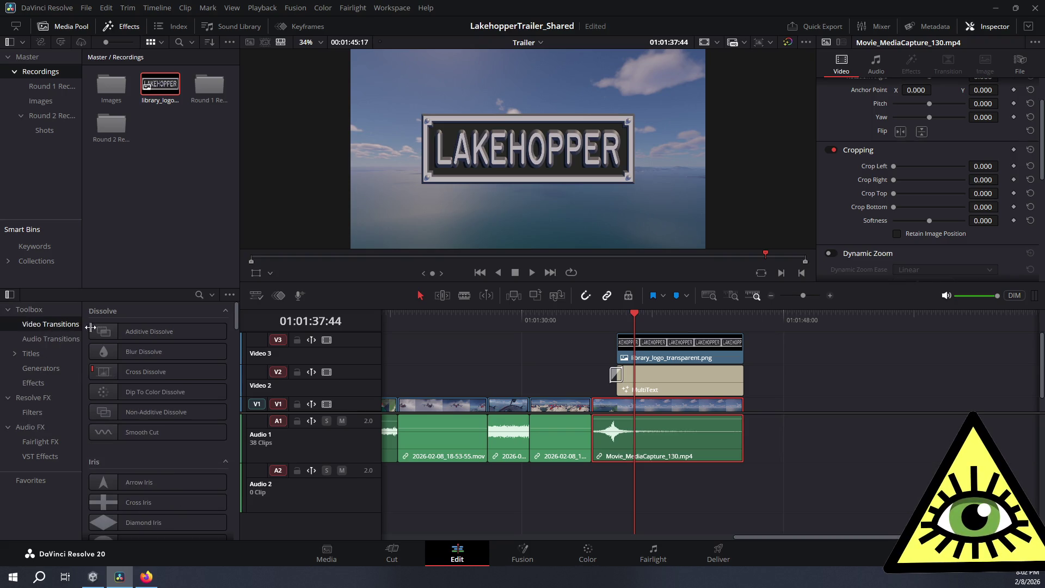
pyautogui.moveTo(174, 372)
pyautogui.mouseDown()
pyautogui.moveTo(737, 352)
pyautogui.moveTo(625, 352)
pyautogui.moveTo(604, 315)
pyautogui.moveTo(477, 318)
pyautogui.mouseUp()
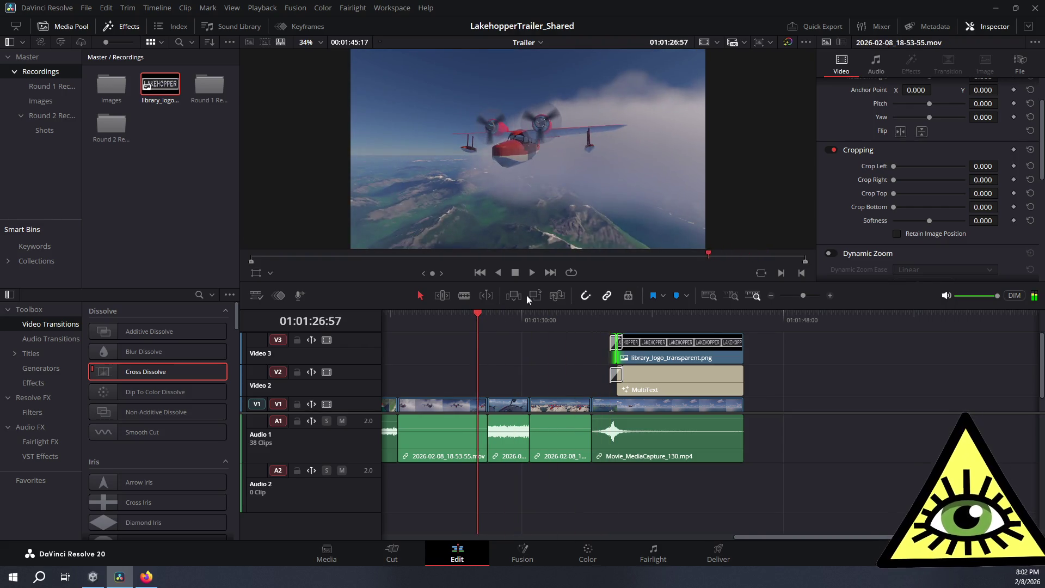
pyautogui.click(555, 315)
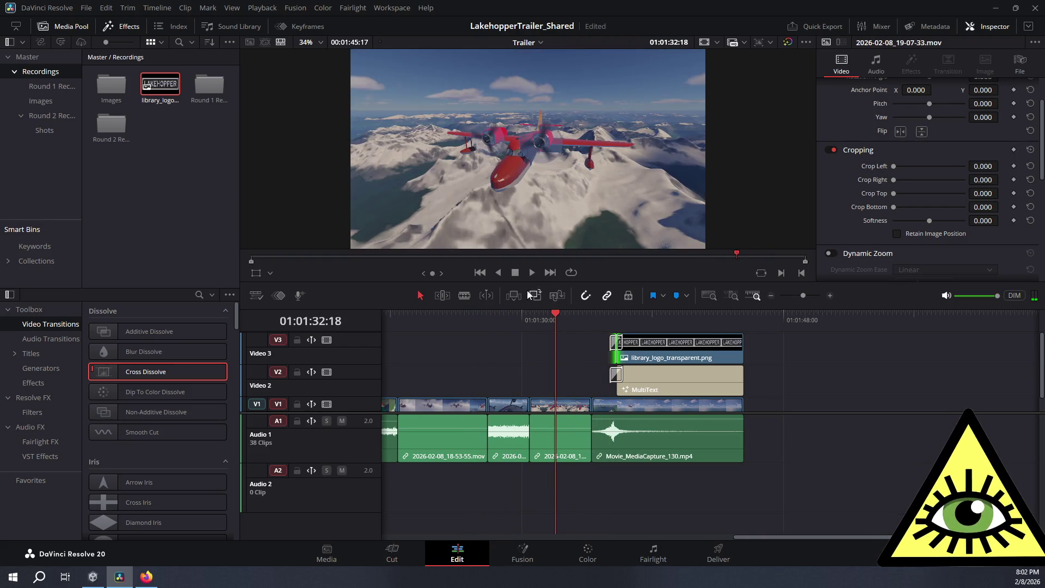
pyautogui.click(530, 276)
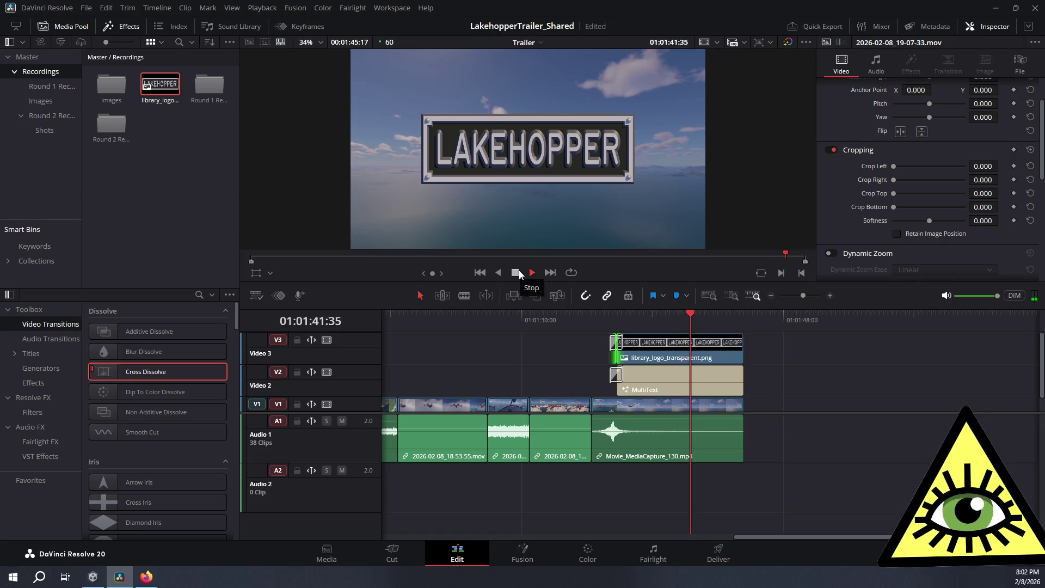
pyautogui.click(516, 272)
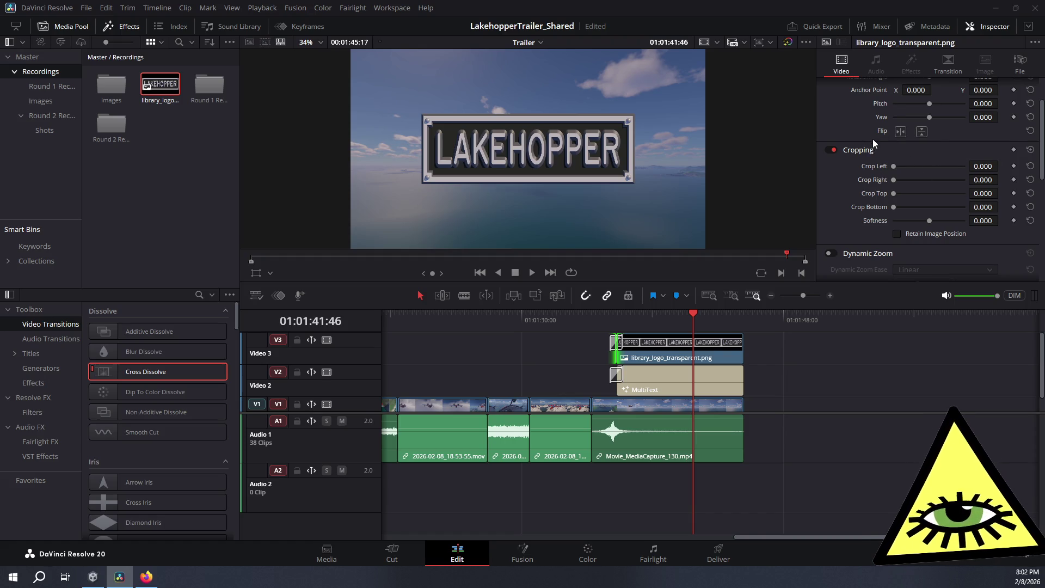
pyautogui.scroll(2, 856, 171)
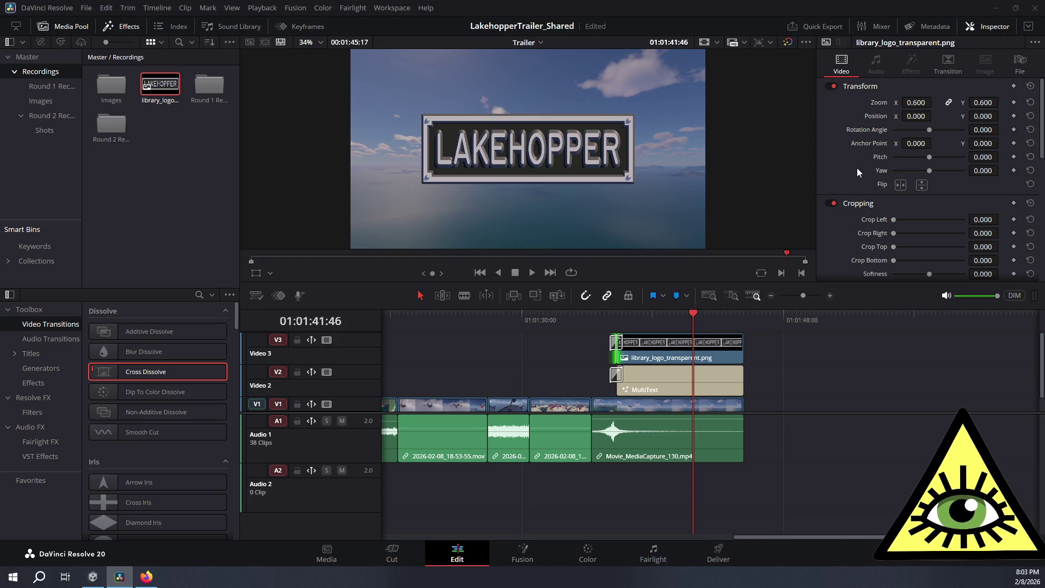
pyautogui.click(922, 102)
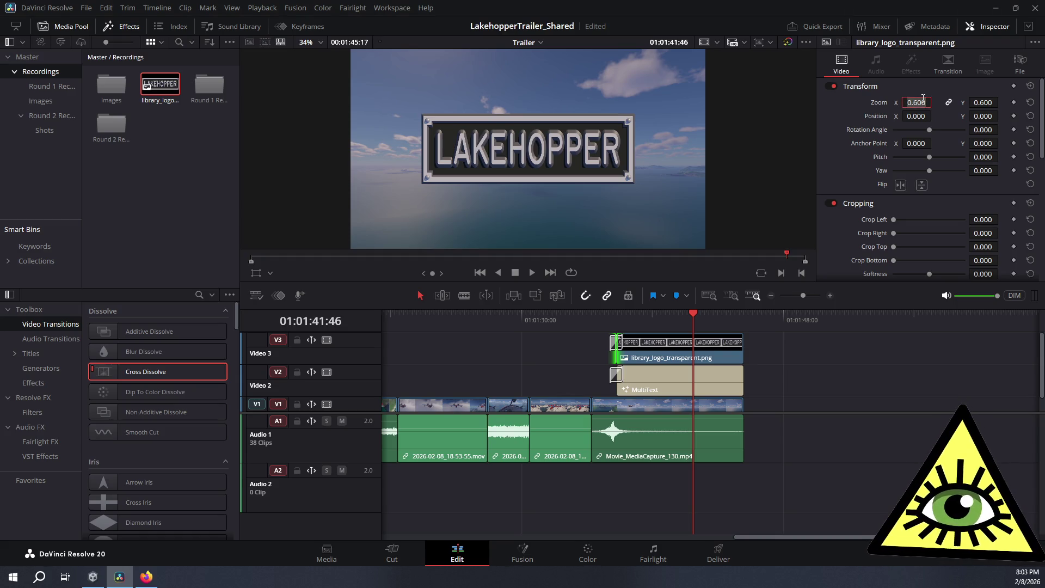
# Raise the logo's Y position to 121.2 and play back the ending to check
pyautogui.click(924, 117)
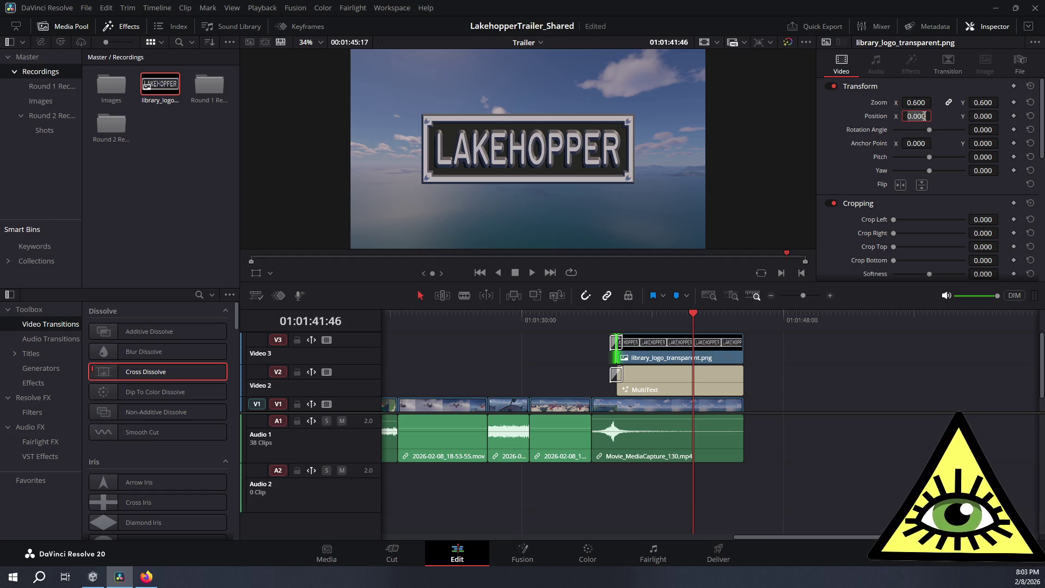
pyautogui.click(987, 116)
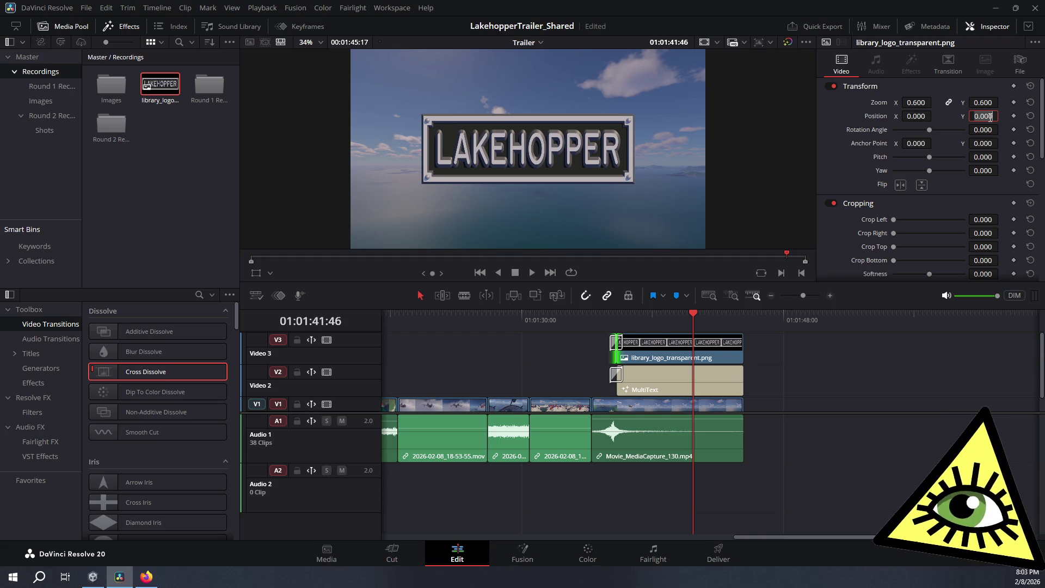
pyautogui.write('0.2')
pyautogui.press('Return')
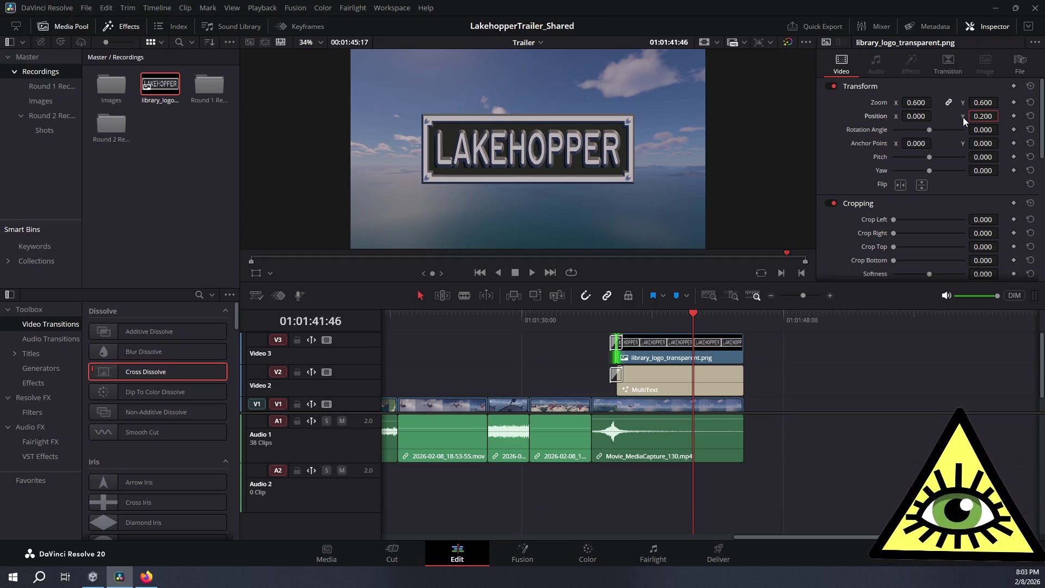
pyautogui.moveTo(988, 116); pyautogui.dragTo(1002, 115)
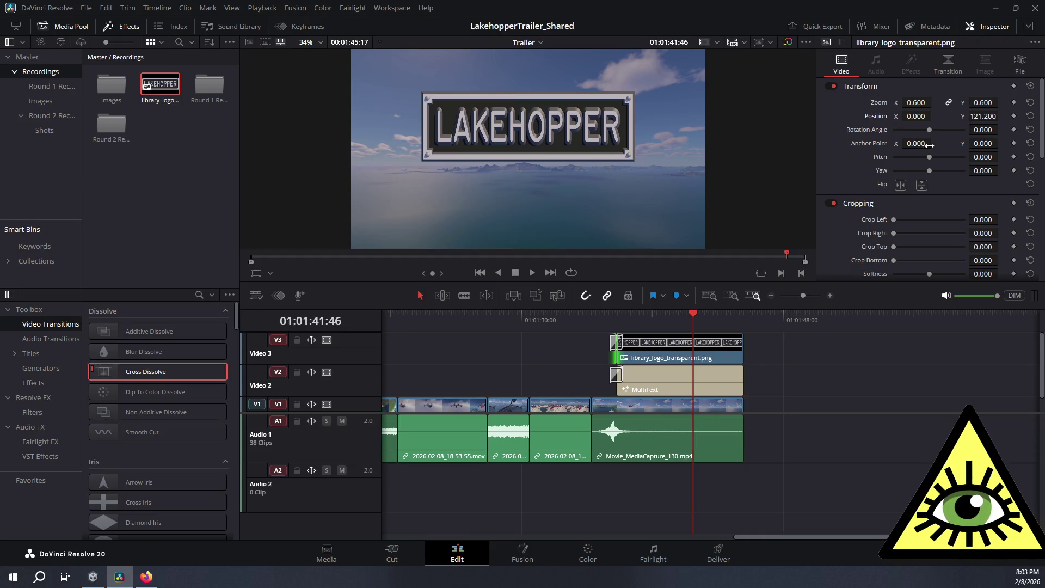
pyautogui.click(591, 316)
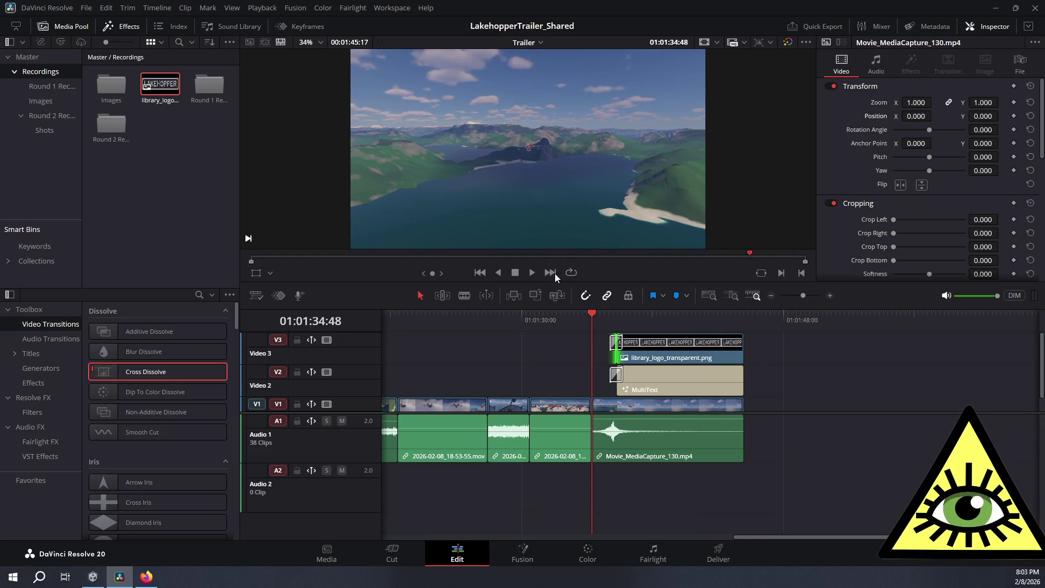
pyautogui.click(544, 318)
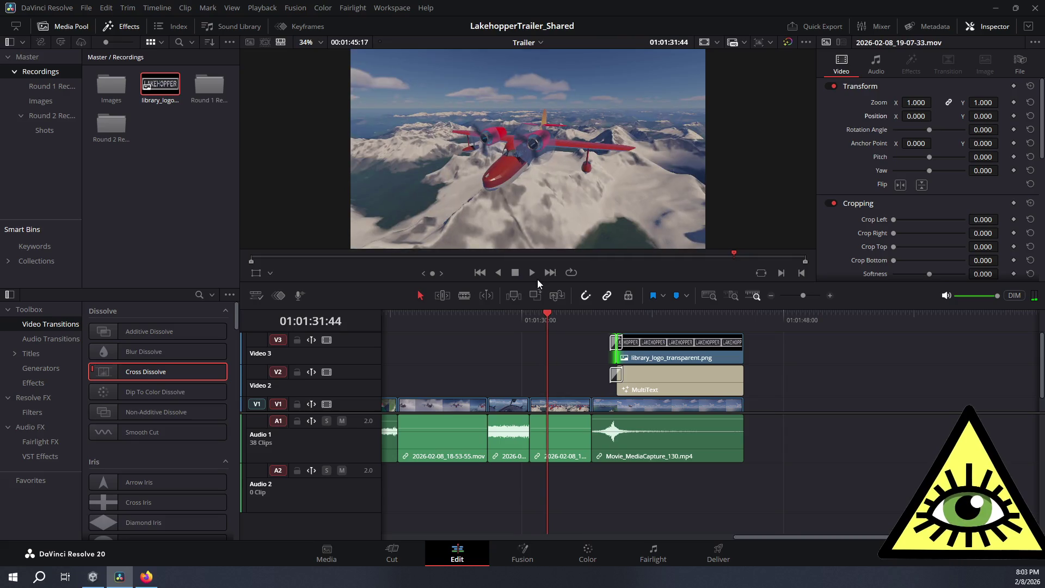
pyautogui.click(529, 273)
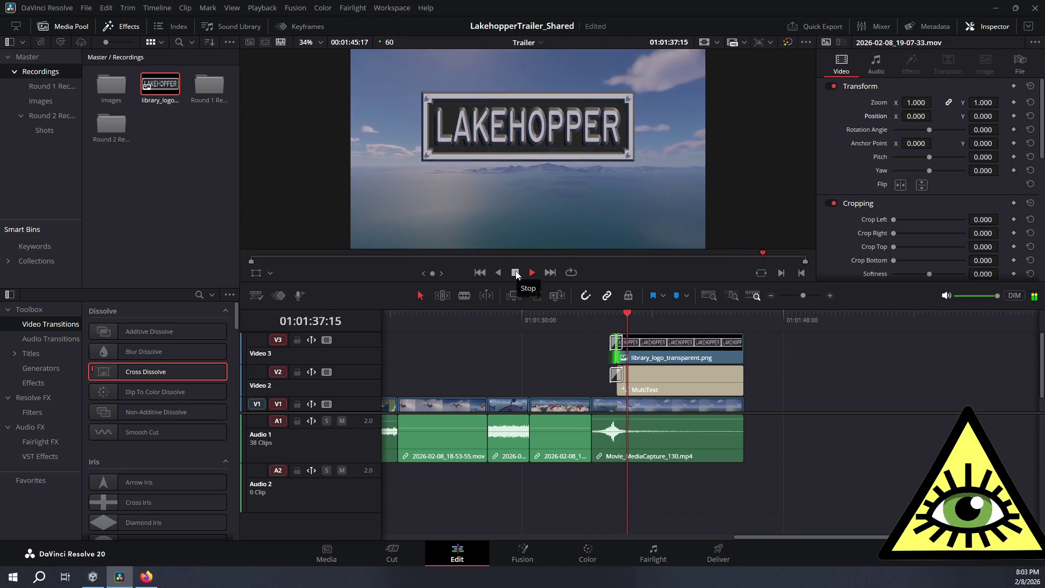
pyautogui.click(517, 275)
# Enter 'Landing Soon' in the MultiText title's Text 2 line
pyautogui.click(665, 377)
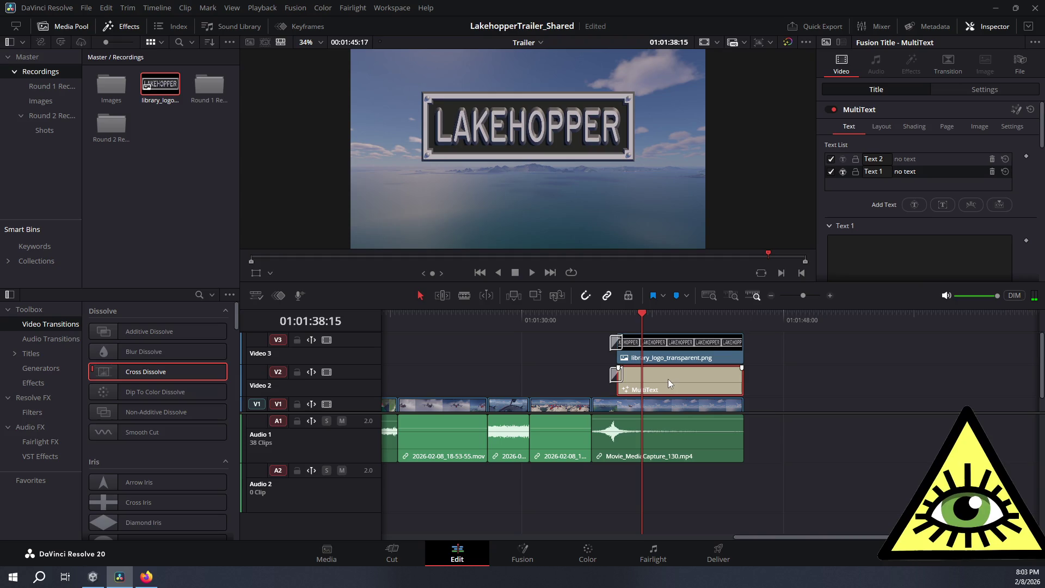
pyautogui.click(927, 161)
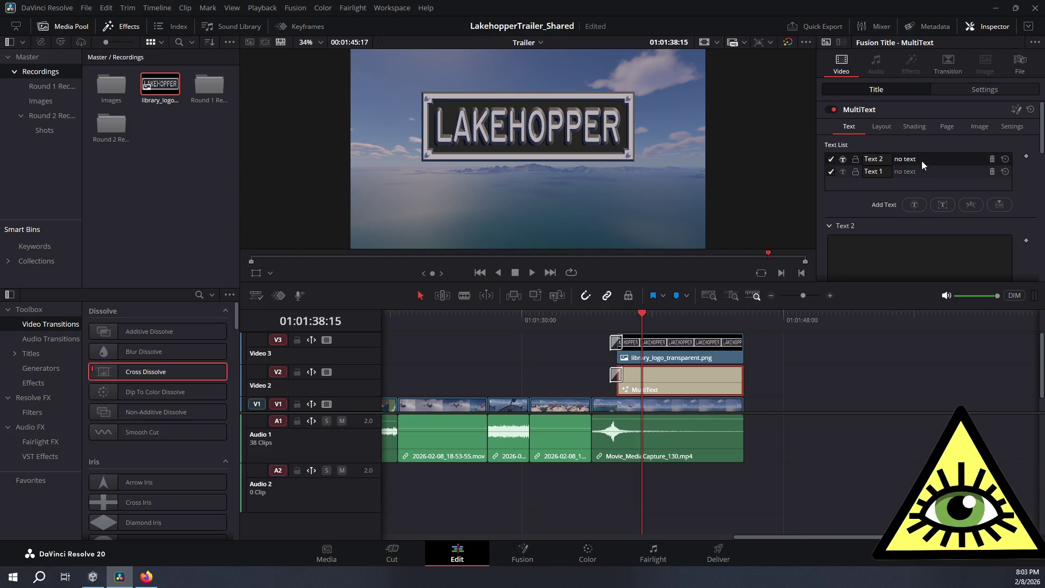
pyautogui.click(904, 245)
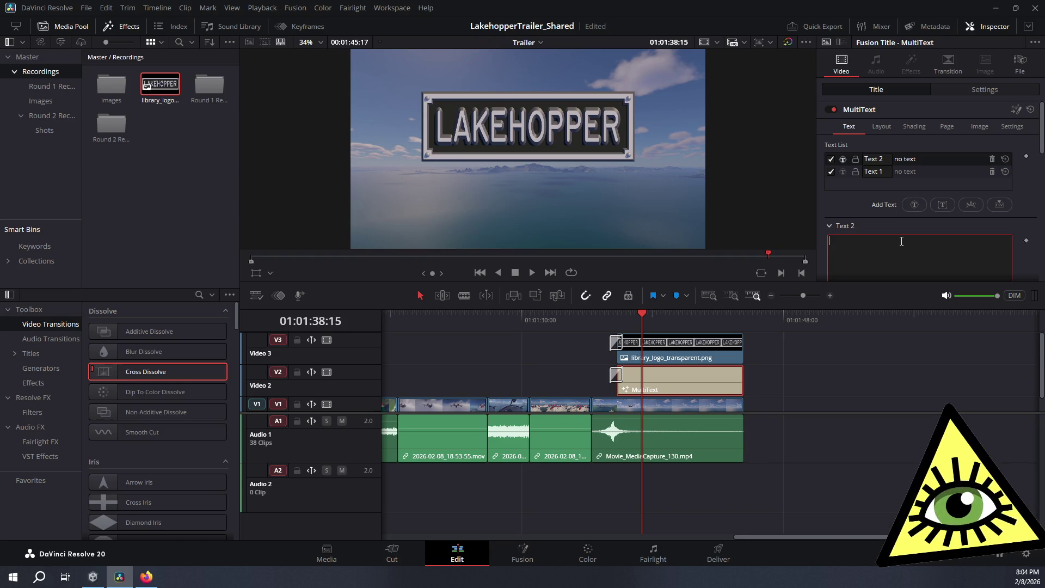
pyautogui.write('Landi')
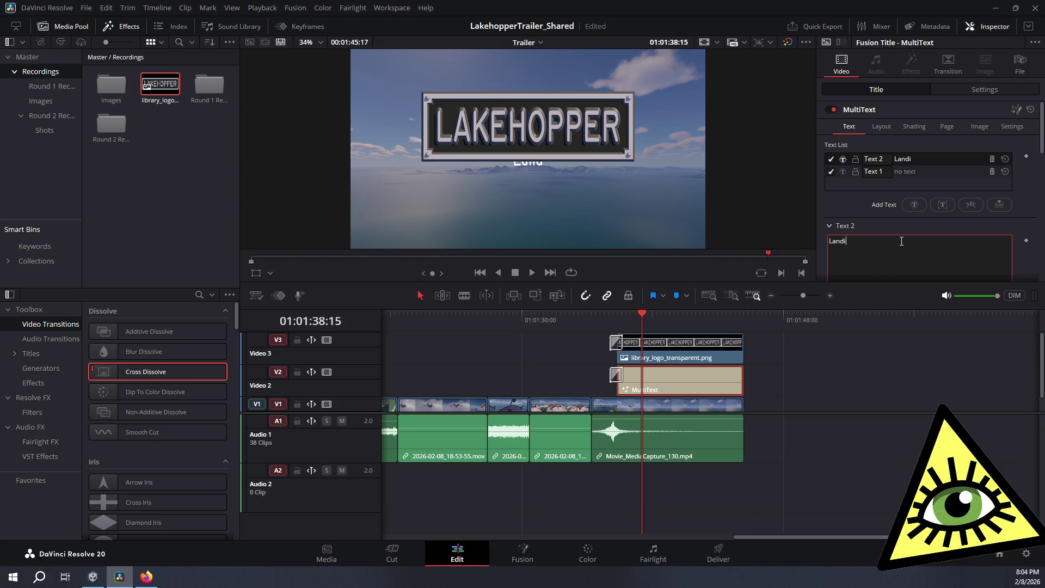
pyautogui.write('ng Soon')
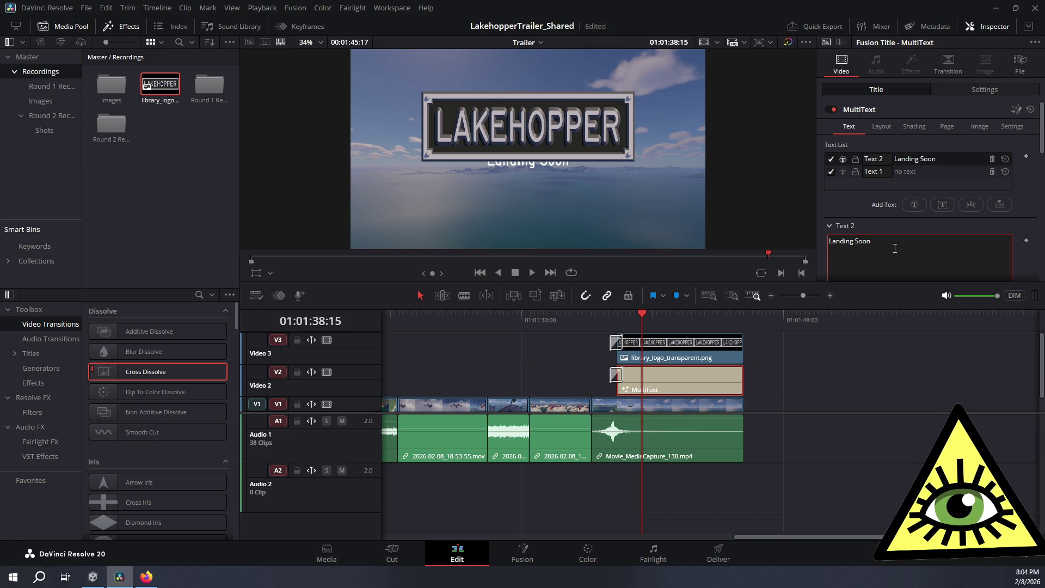
pyautogui.click(530, 168)
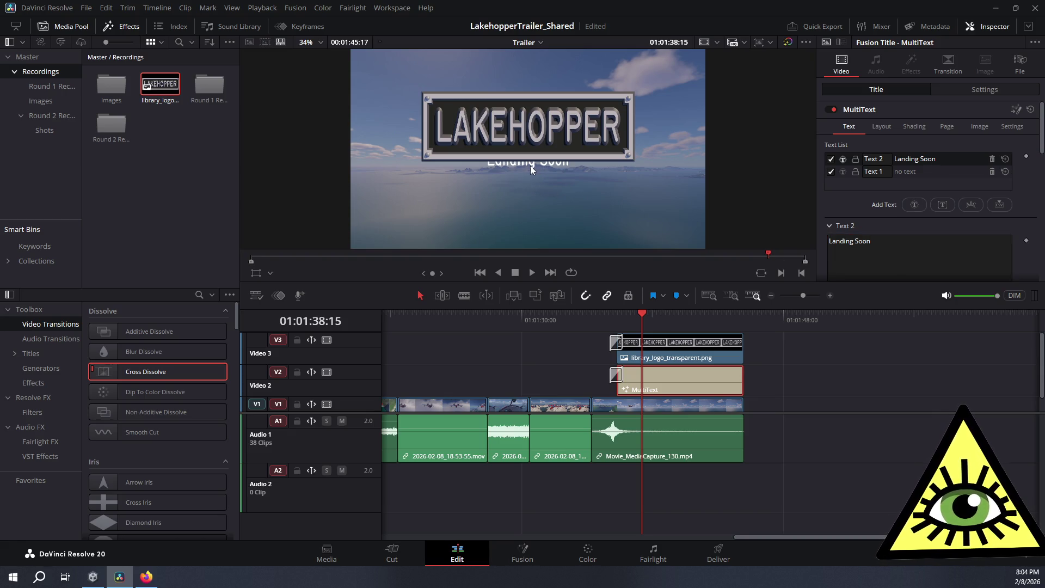
pyautogui.click(894, 259)
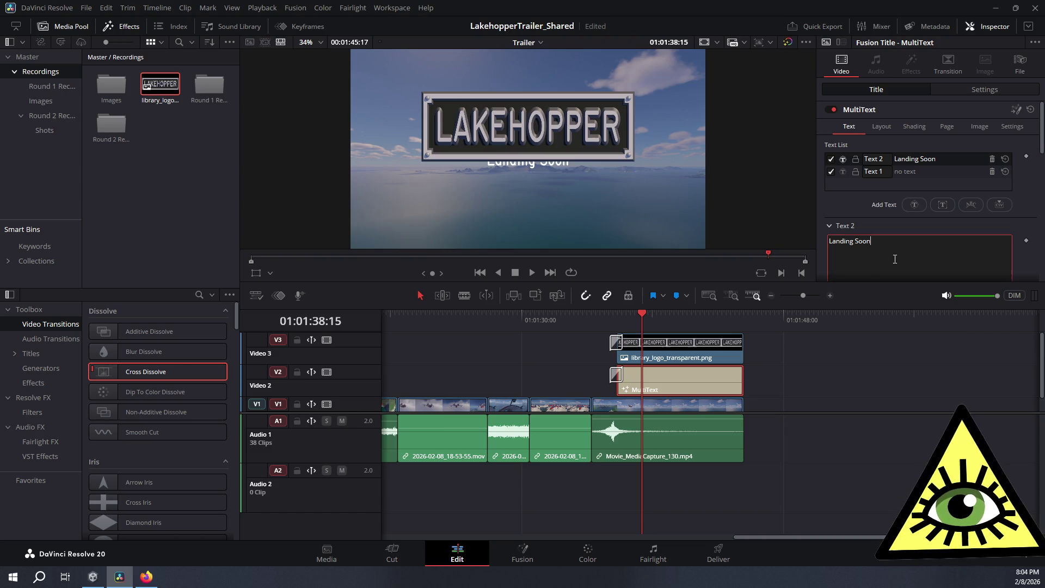
pyautogui.click(684, 384)
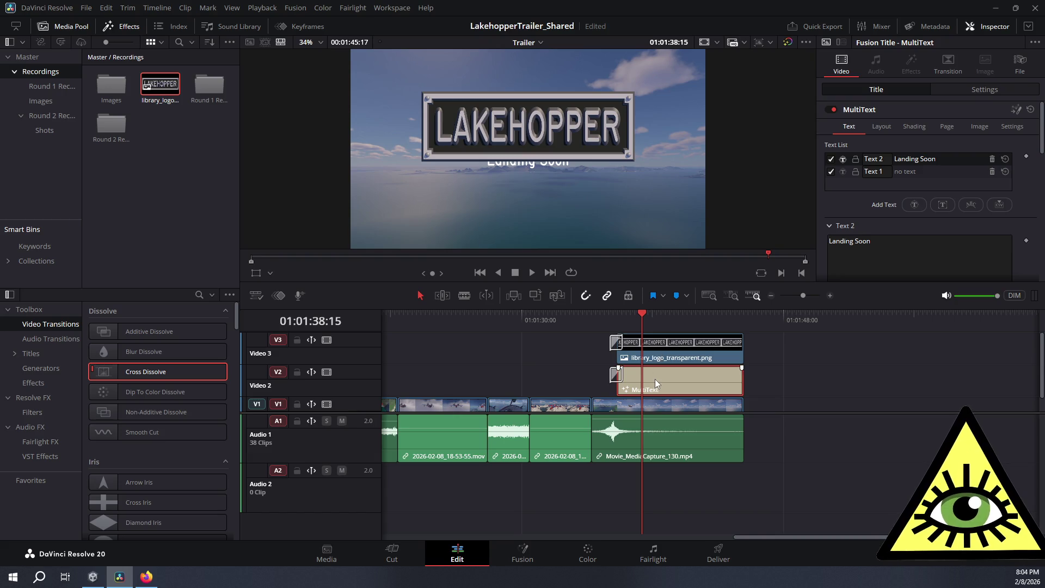
# Set the Landing Soon text's layout Center Y to 0.33 so it sits below the logo
pyautogui.scroll(-5, 944, 106)
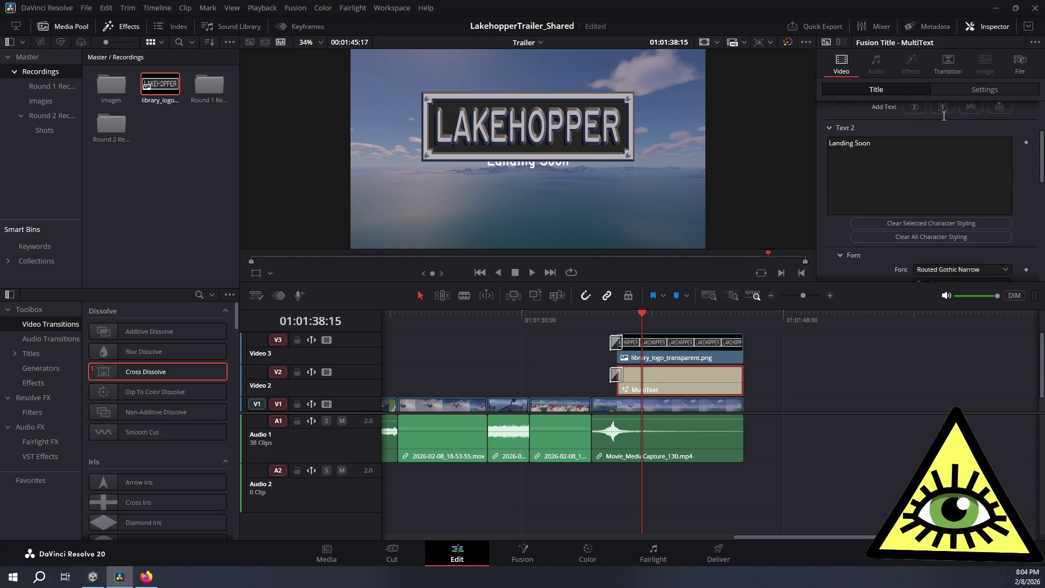
pyautogui.scroll(5, 876, 158)
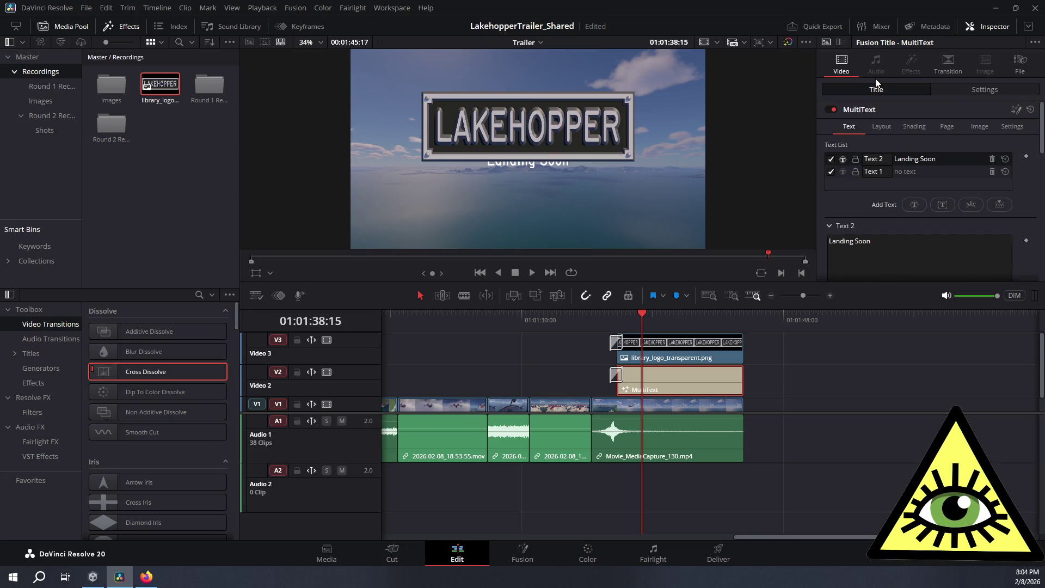
pyautogui.click(882, 126)
pyautogui.scroll(-2, 860, 215)
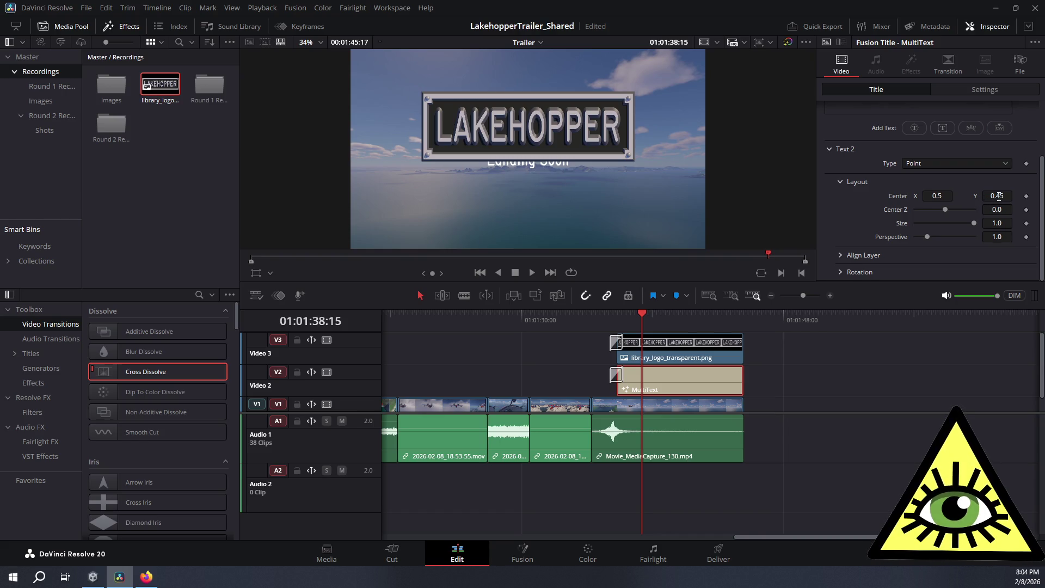
pyautogui.click(939, 195)
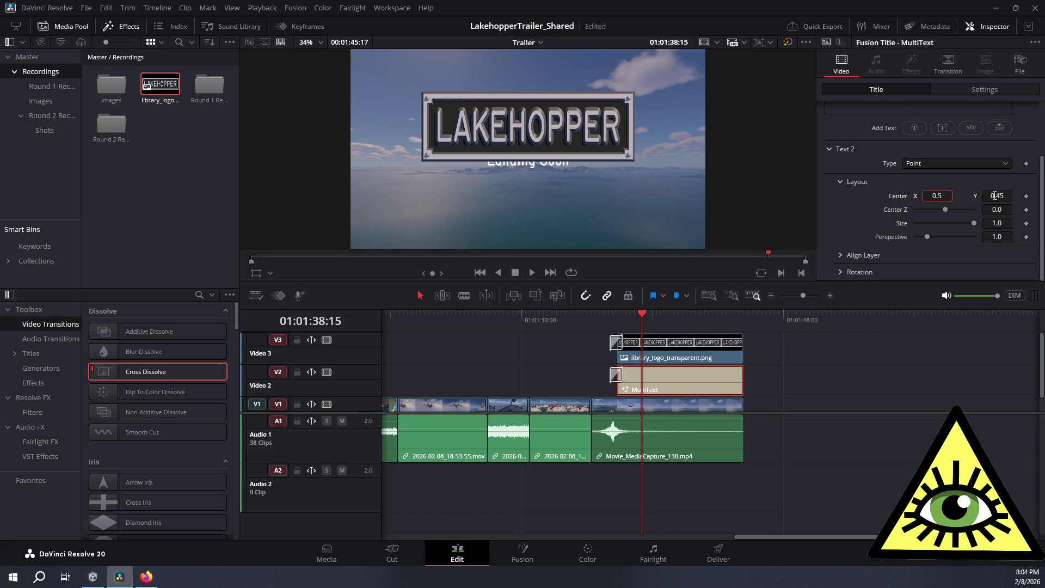
pyautogui.click(1002, 195)
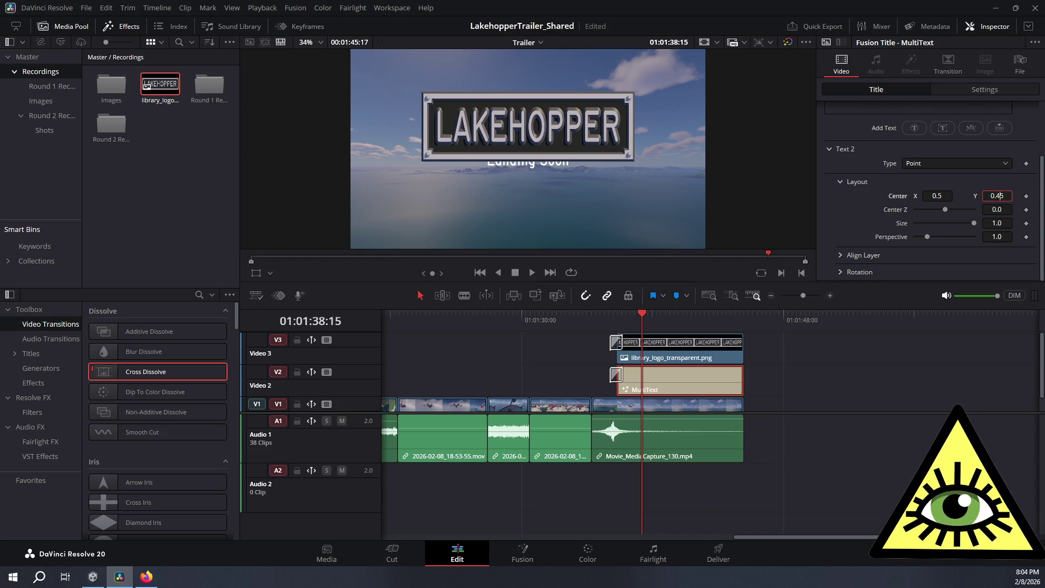
pyautogui.write('0.85')
pyautogui.press('Tab')
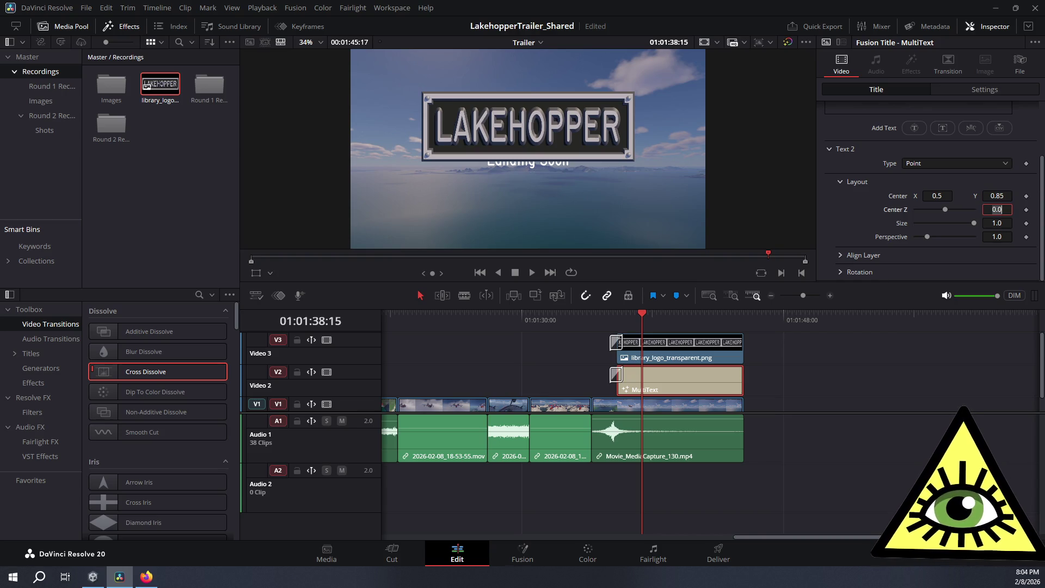
pyautogui.click(996, 195)
pyautogui.write('0.33')
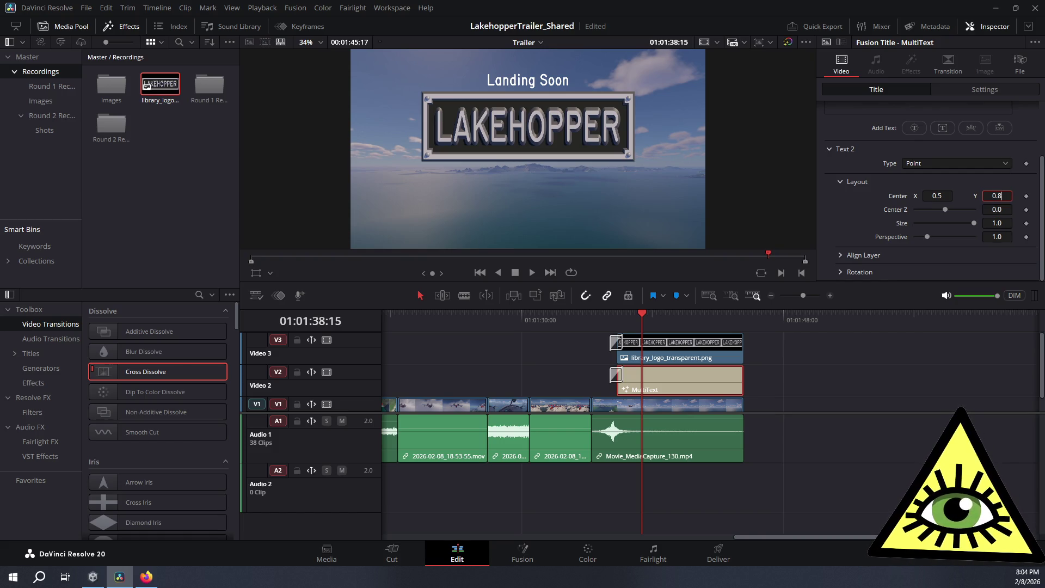
pyautogui.press('Tab')
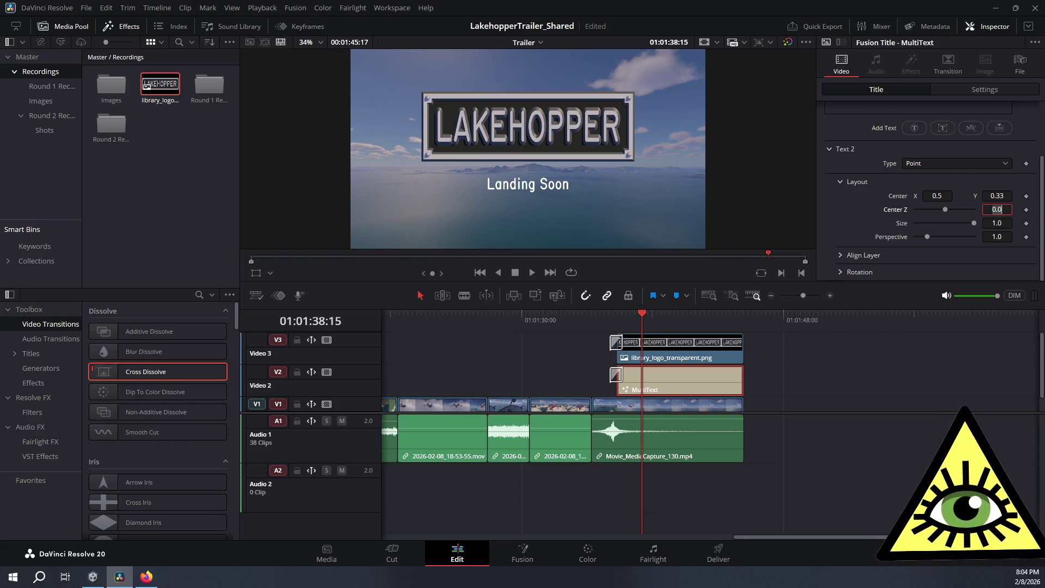
pyautogui.moveTo(592, 320); pyautogui.dragTo(547, 320)
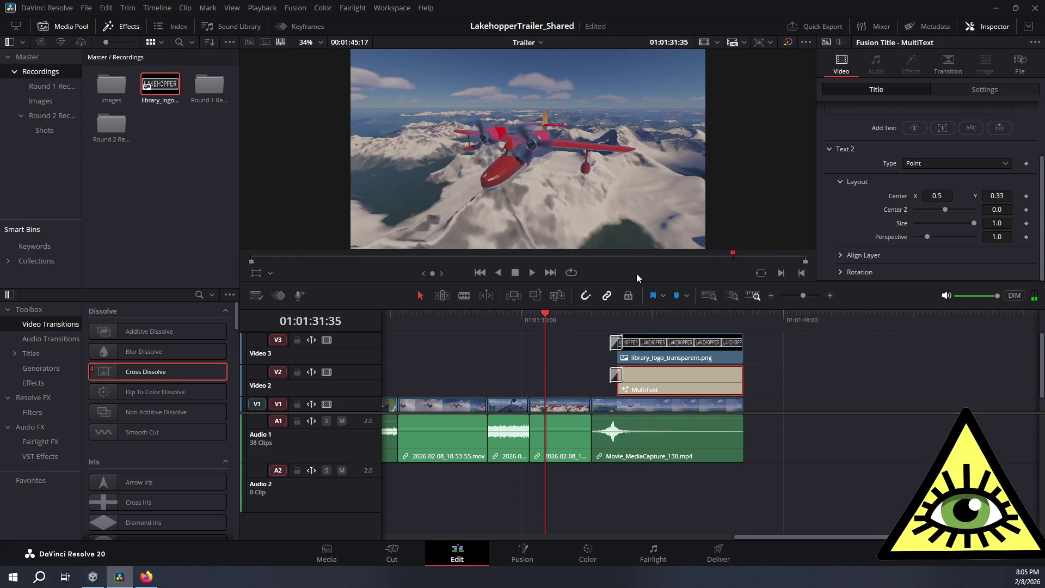
# Play back the ending, then select the LAKEHOPPER logo clip on V3
pyautogui.click(531, 274)
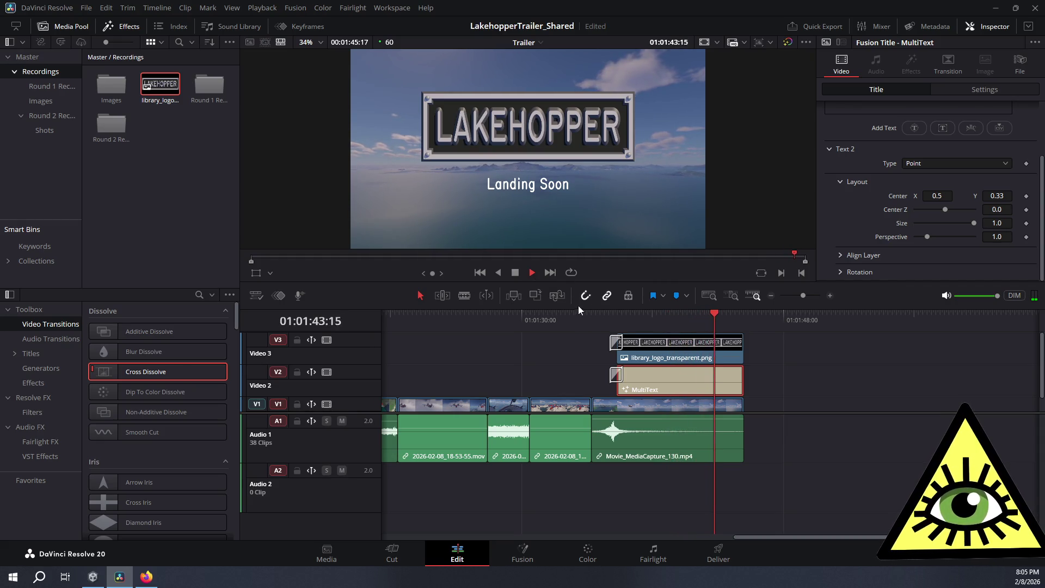
pyautogui.click(514, 276)
pyautogui.click(671, 353)
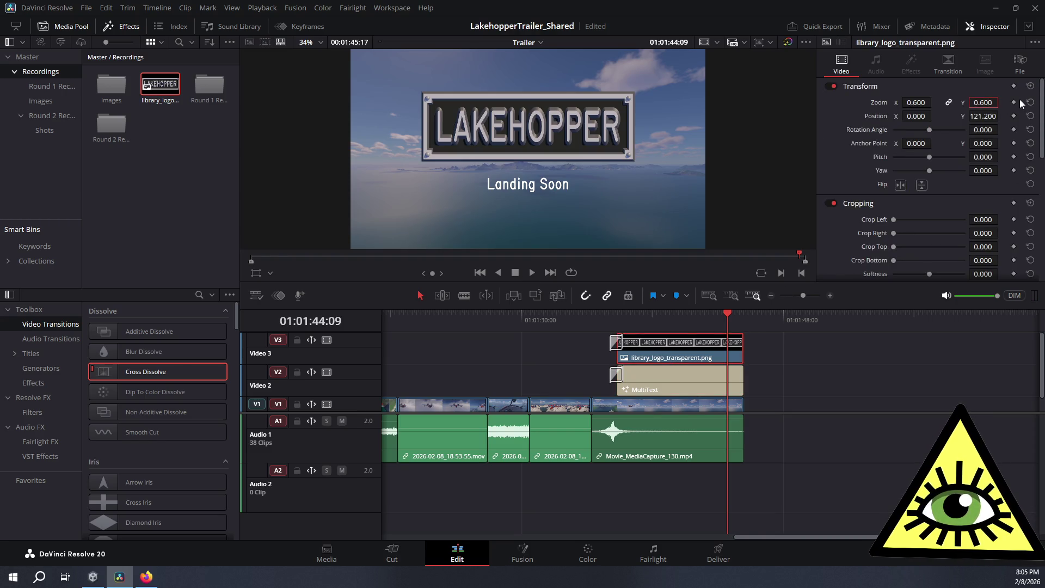
pyautogui.press('Right')
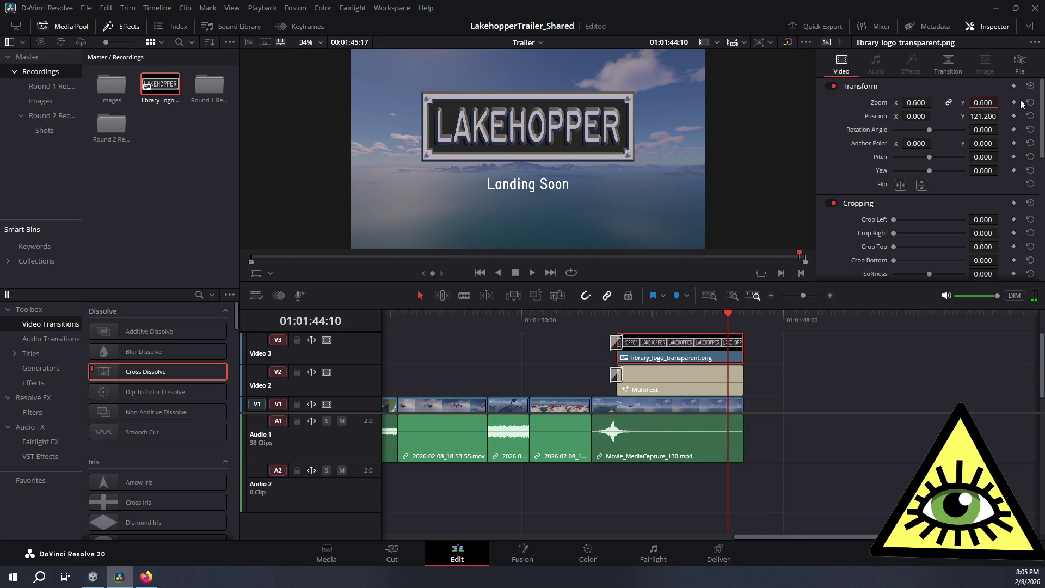
# Try 0.66 zoom, restore it to 0.6, and raise the logo's Y position to 153.2
pyautogui.doubleClick(983, 103)
pyautogui.write('0')
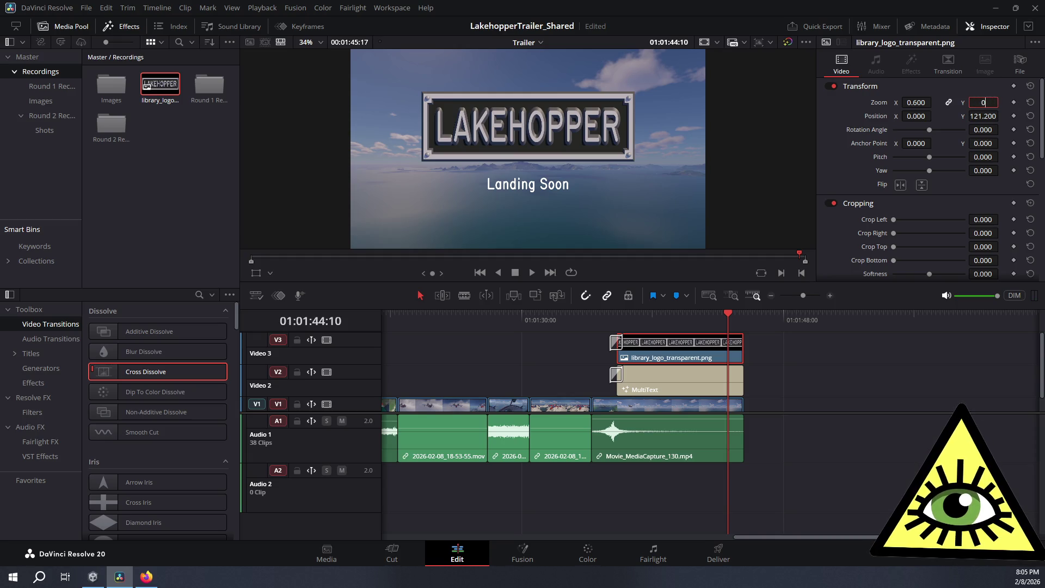
pyautogui.write('.66')
pyautogui.press('Return')
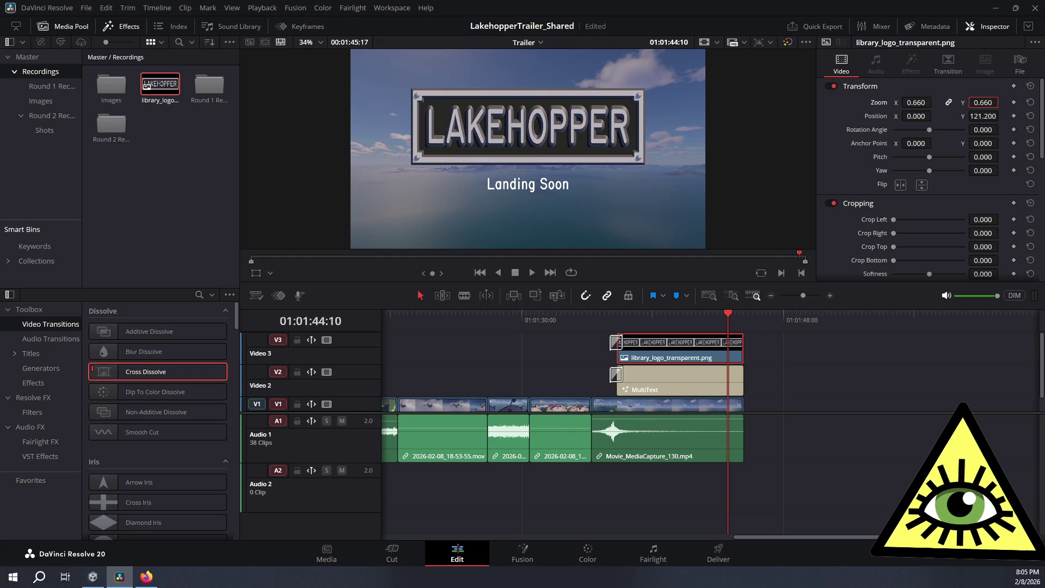
pyautogui.doubleClick(983, 102)
pyautogui.write('0.6')
pyautogui.press('Return')
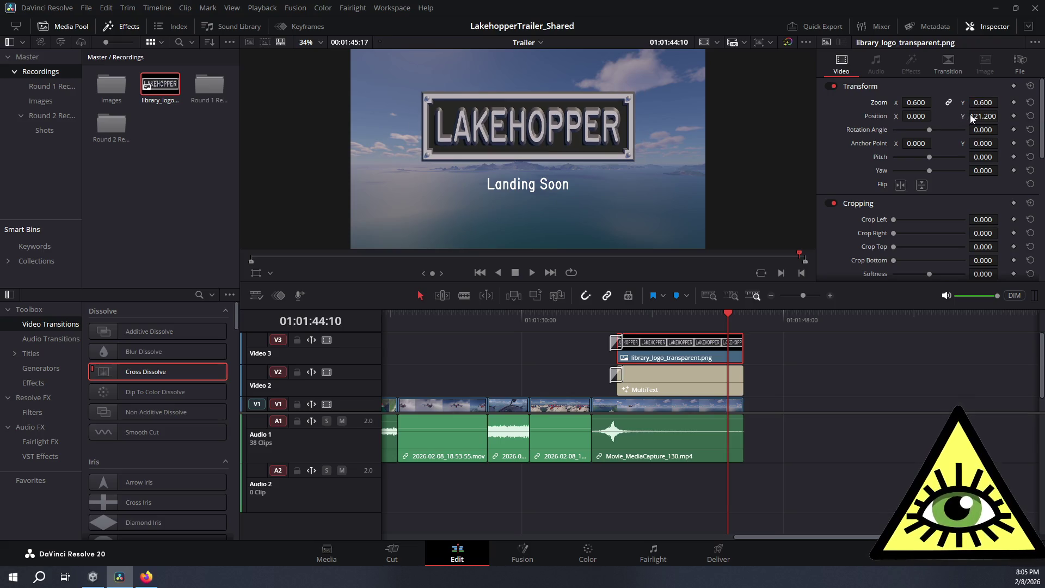
pyautogui.moveTo(970, 114); pyautogui.dragTo(1002, 115)
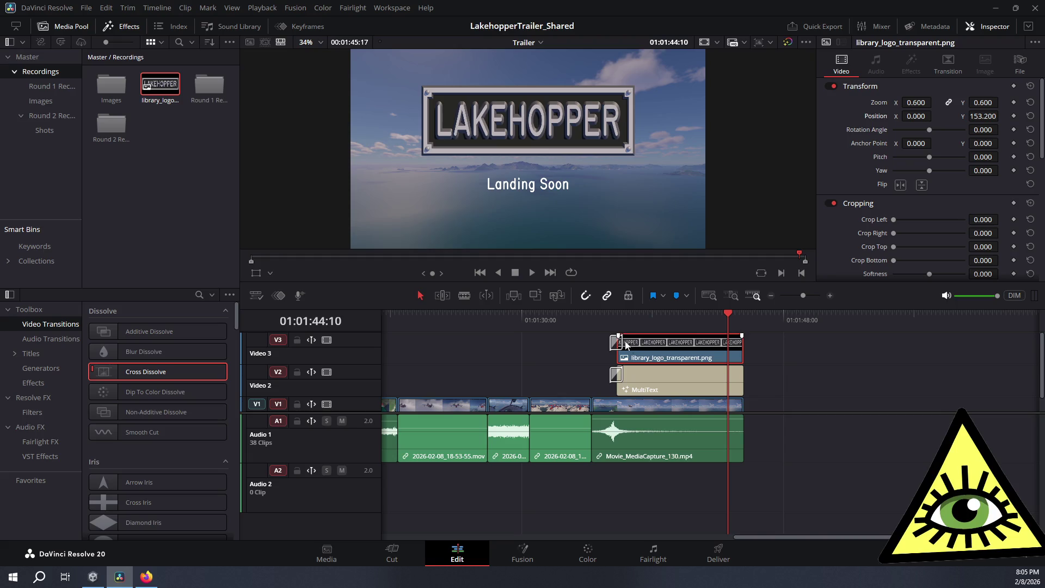
pyautogui.moveTo(577, 318); pyautogui.dragTo(559, 320)
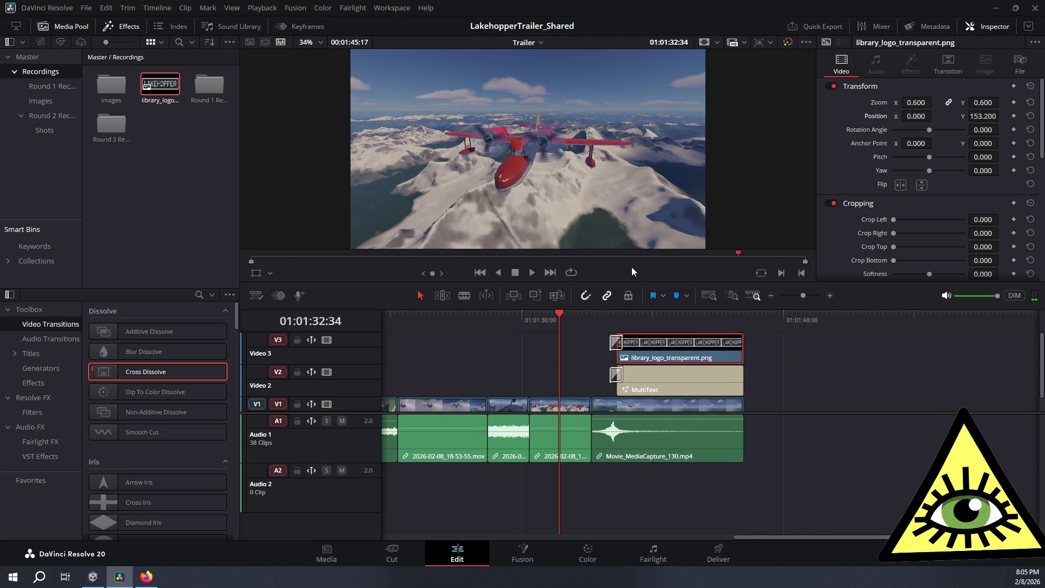
pyautogui.click(532, 272)
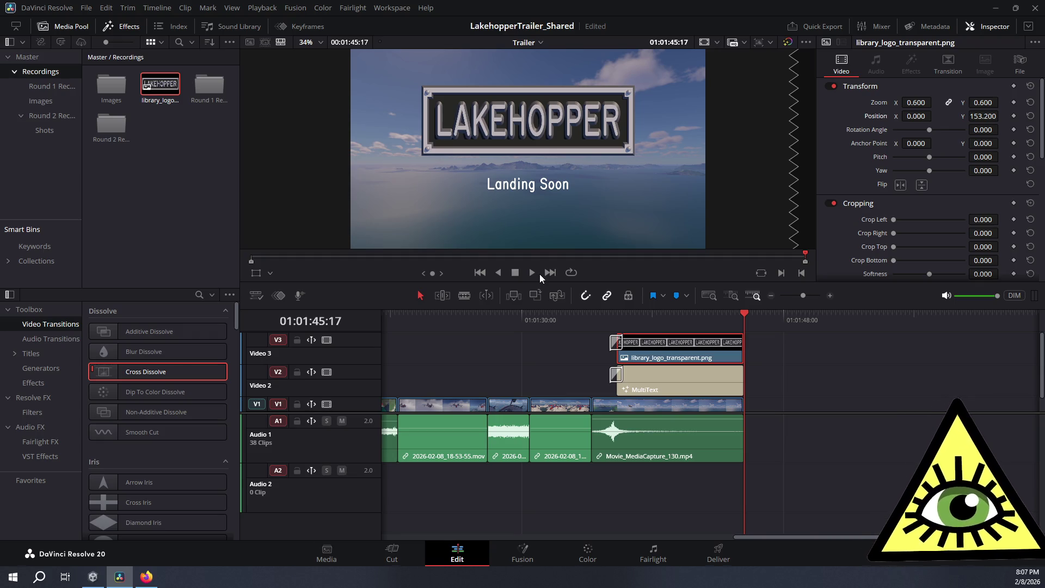
# Deselect the logo clip by clicking an empty area of the Media Pool
pyautogui.click(195, 184)
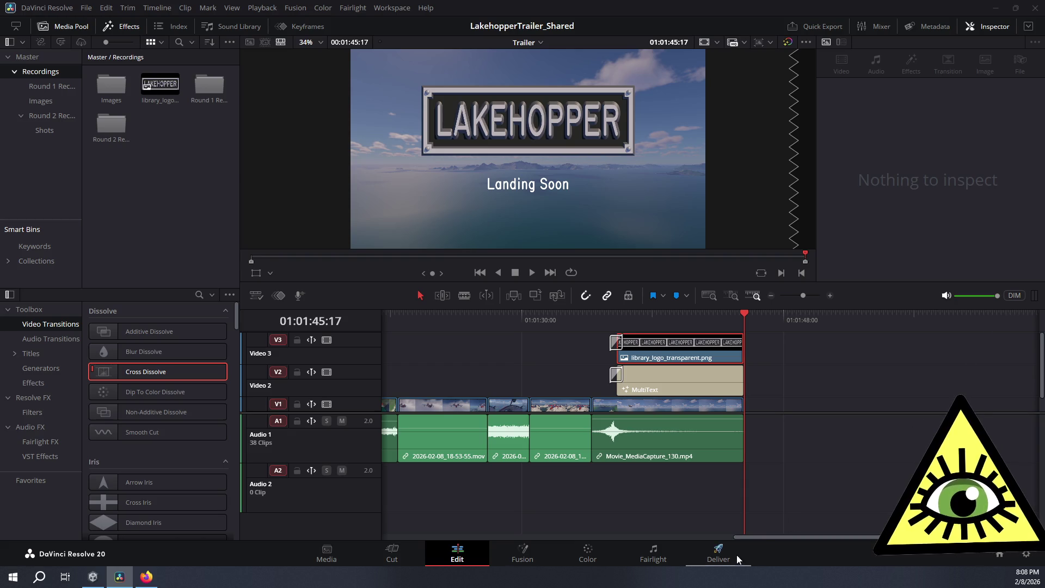
pyautogui.moveTo(758, 538)
pyautogui.mouseDown()
pyautogui.moveTo(589, 519)
pyautogui.moveTo(512, 524)
pyautogui.moveTo(753, 499)
pyautogui.moveTo(385, 518)
pyautogui.mouseUp()
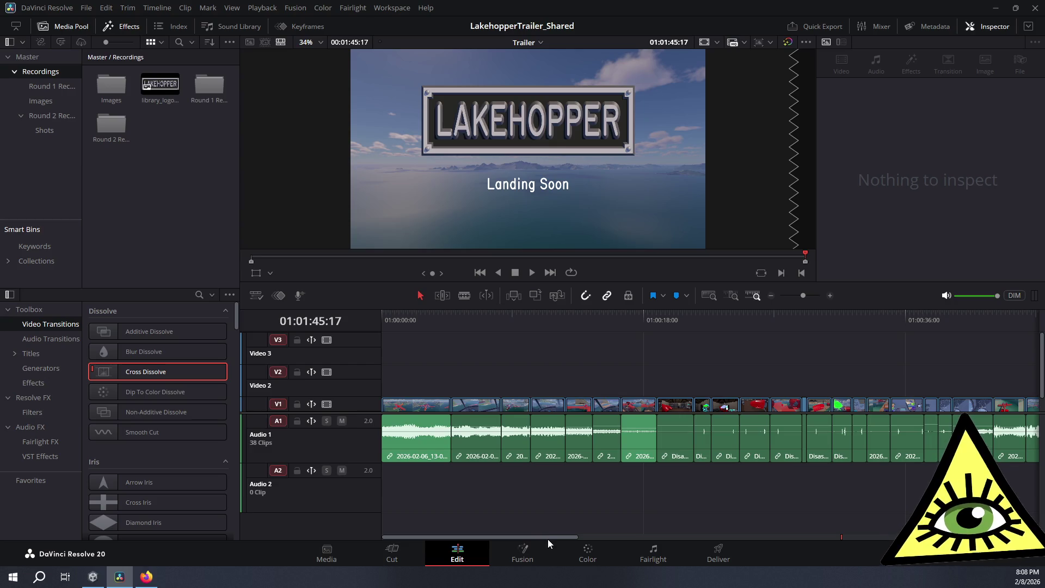
pyautogui.moveTo(534, 538); pyautogui.dragTo(648, 539)
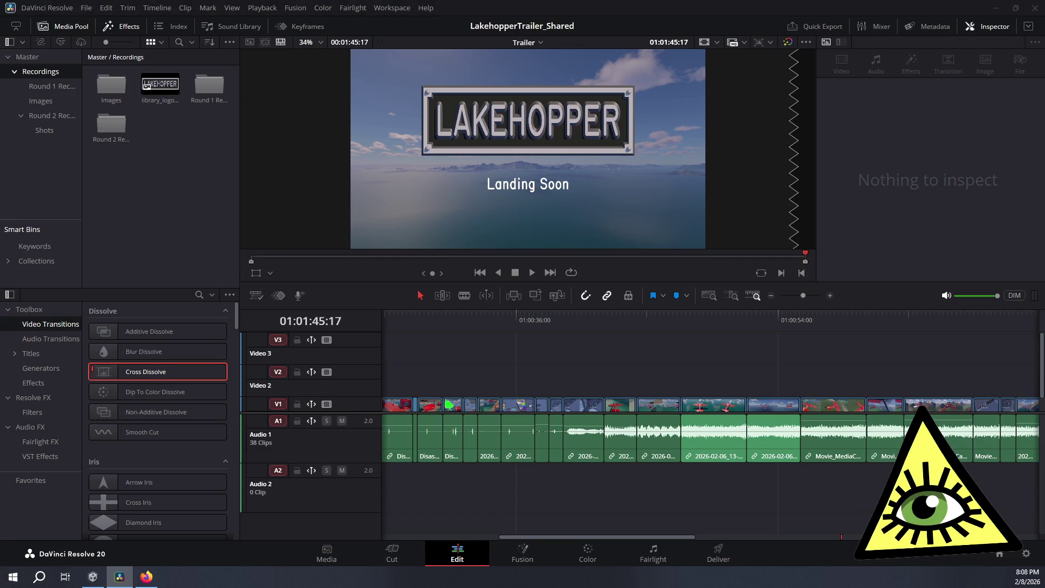